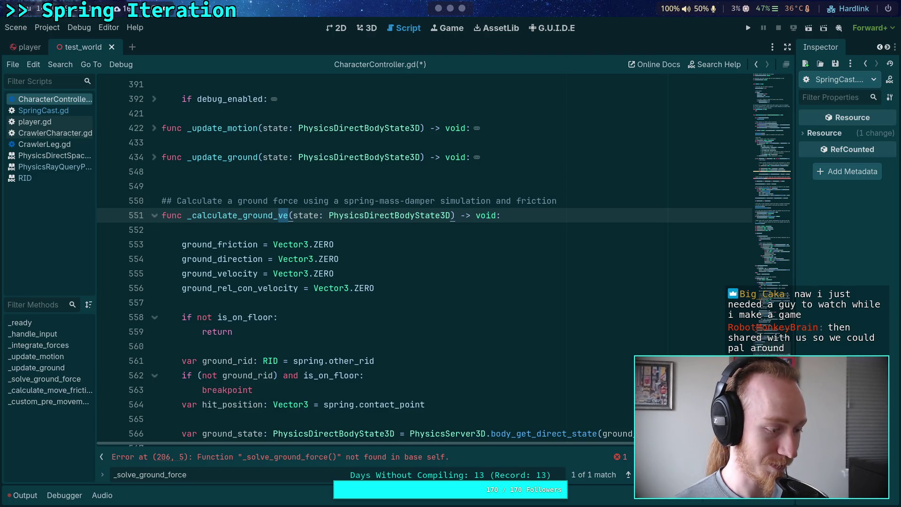
# Step the caret through blank lines 560 to 588 near the end of the script
pyautogui.click(366, 305)
pyautogui.click(326, 343)
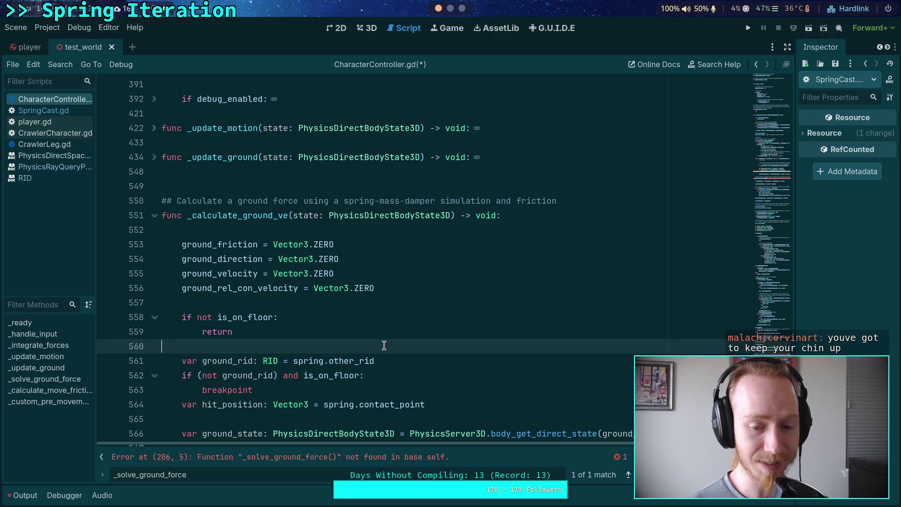
pyautogui.scroll(-3, 384, 345)
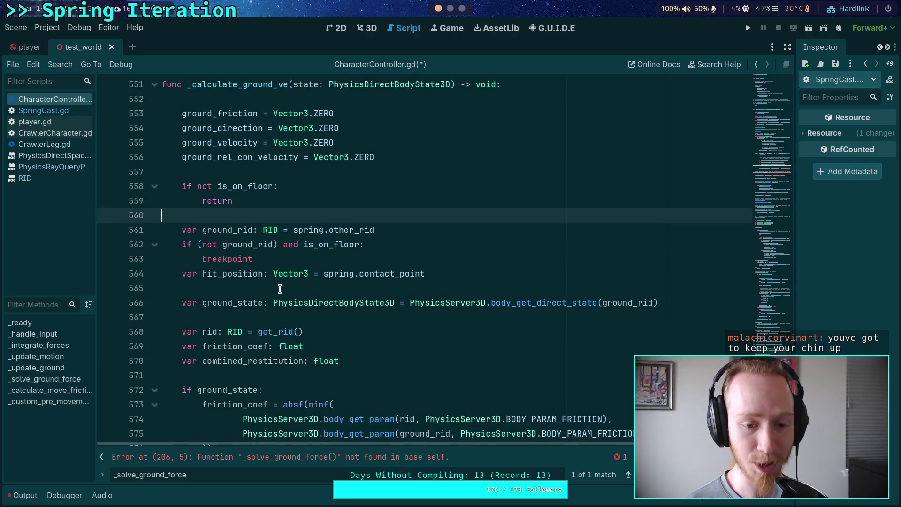
pyautogui.click(286, 285)
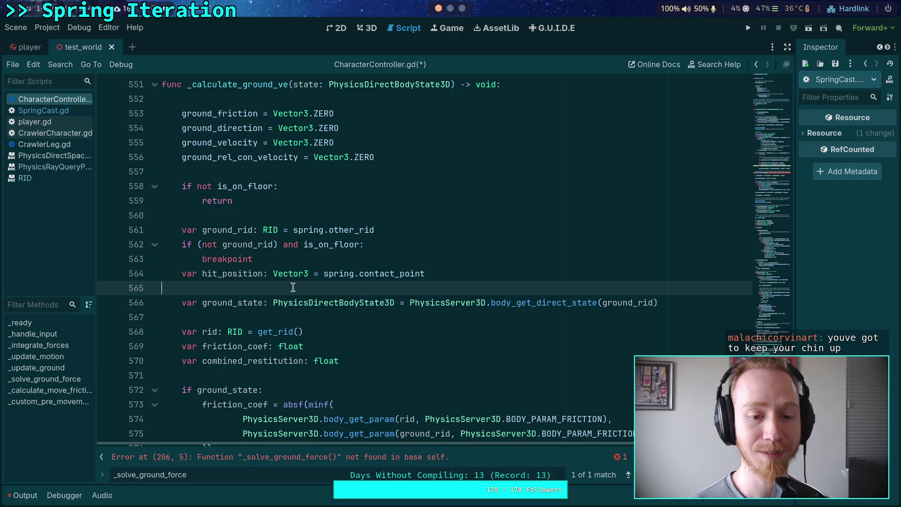
pyautogui.press('Down')
pyautogui.scroll(-1, 287, 290)
pyautogui.press('Down')
pyautogui.scroll(-1, 273, 278)
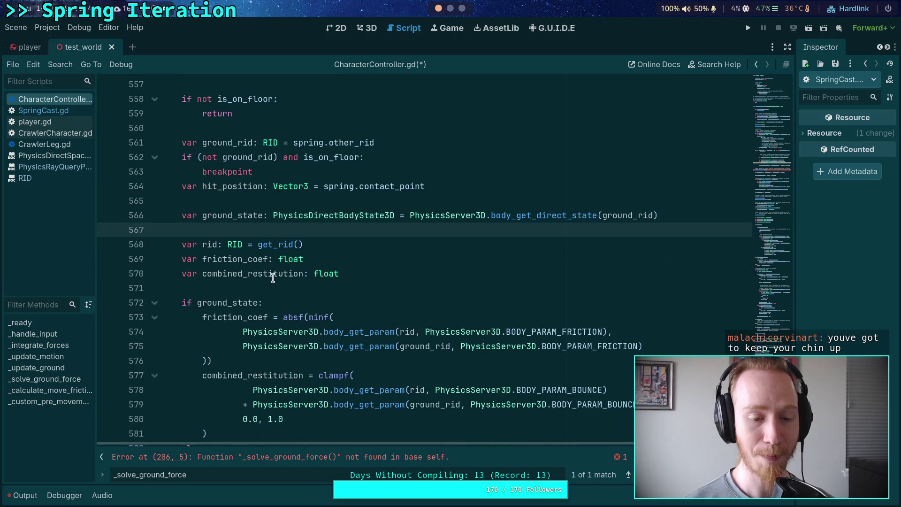
pyautogui.click(270, 289)
pyautogui.scroll(-3, 271, 291)
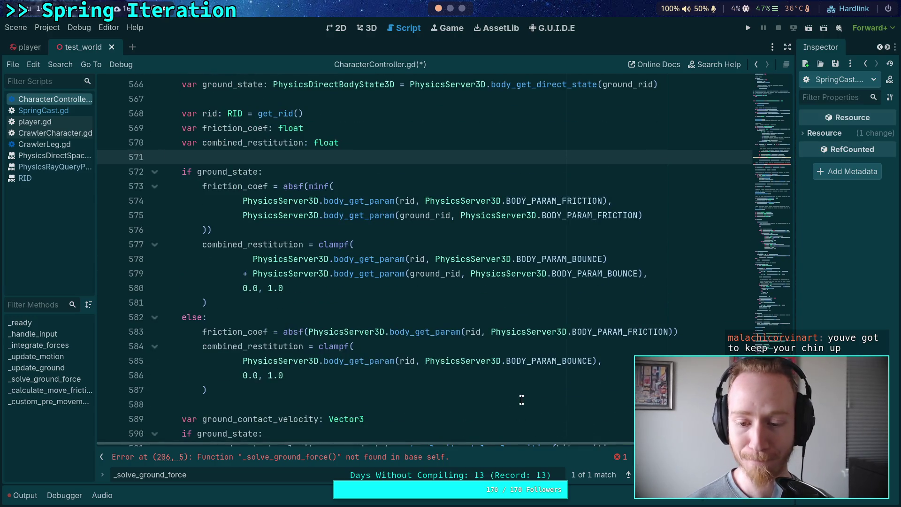
pyautogui.click(327, 402)
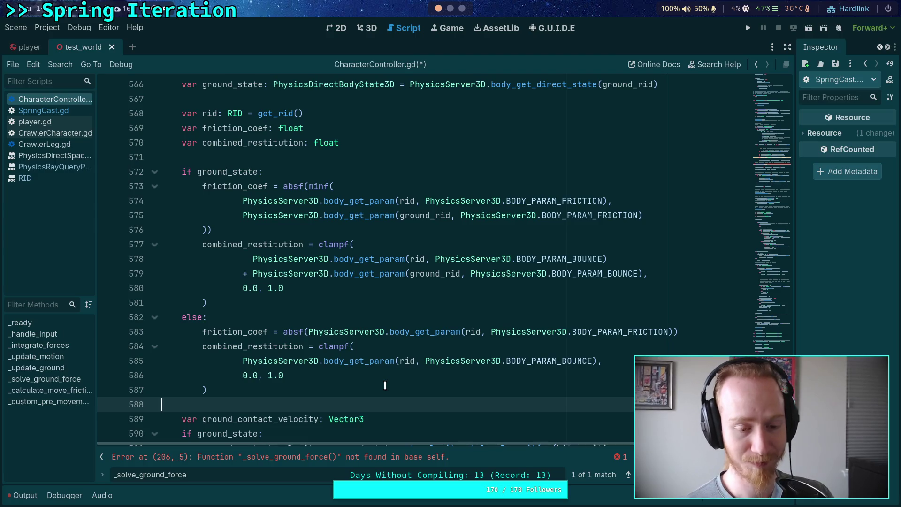
# Return to line 571 and select the _calculate_ground_ve function name
pyautogui.scroll(4, 384, 383)
pyautogui.click(379, 338)
pyautogui.scroll(2, 379, 338)
pyautogui.scroll(-2, 379, 338)
pyautogui.scroll(2, 379, 339)
pyautogui.click(288, 128)
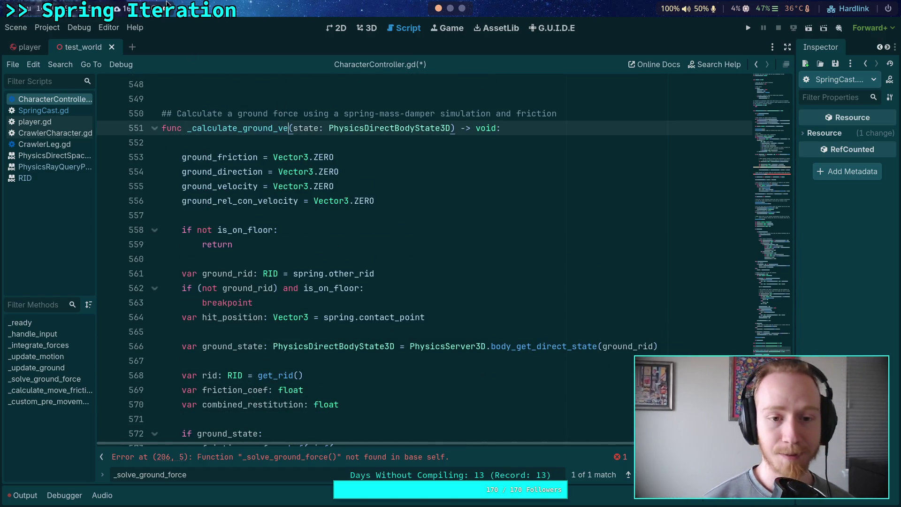
pyautogui.moveTo(273, 113); pyautogui.dragTo(303, 113)
# Unfold _update_ground and _update_motion to read their bodies
pyautogui.scroll(3, 249, 200)
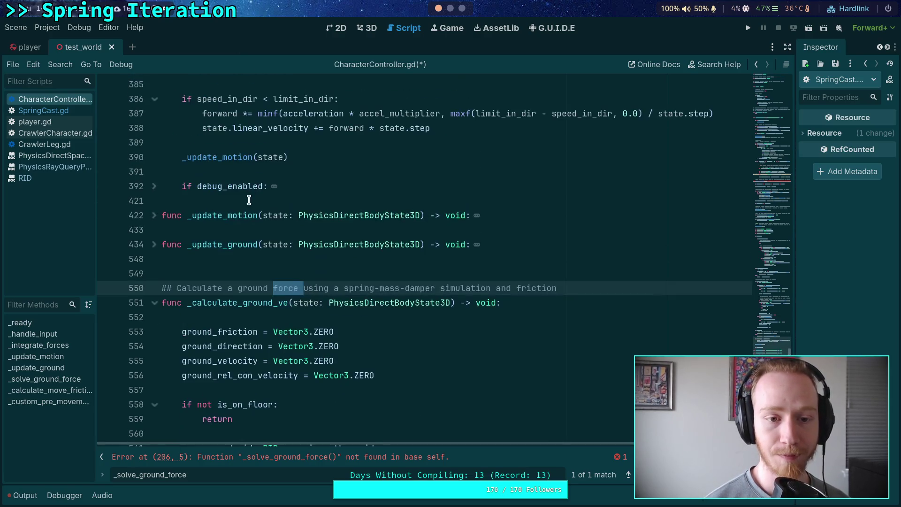
pyautogui.click(154, 245)
pyautogui.scroll(6, 243, 247)
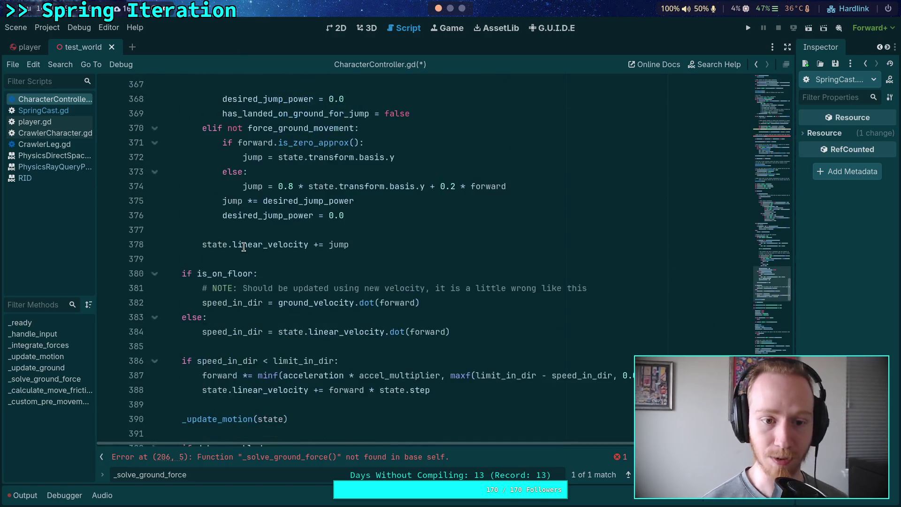
pyautogui.scroll(-7, 244, 247)
pyautogui.scroll(-4, 244, 247)
pyautogui.scroll(8, 243, 247)
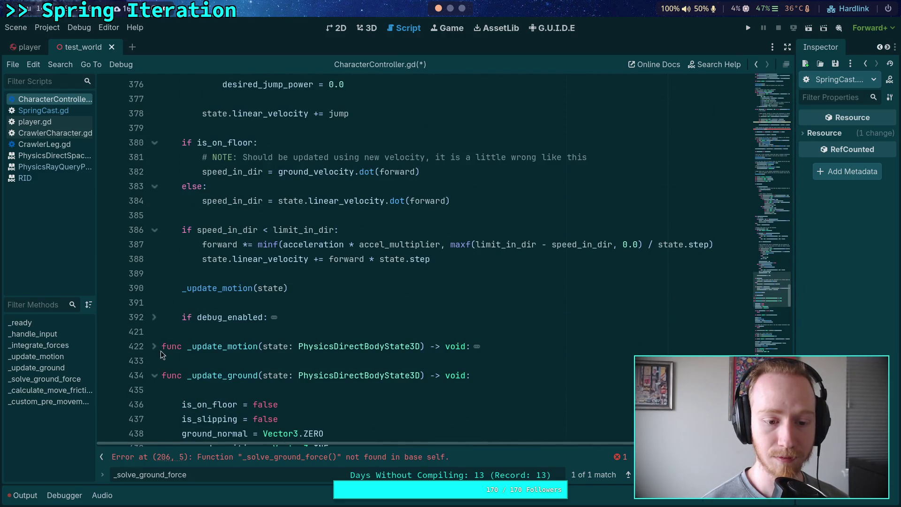
pyautogui.click(154, 347)
pyautogui.scroll(-5, 204, 304)
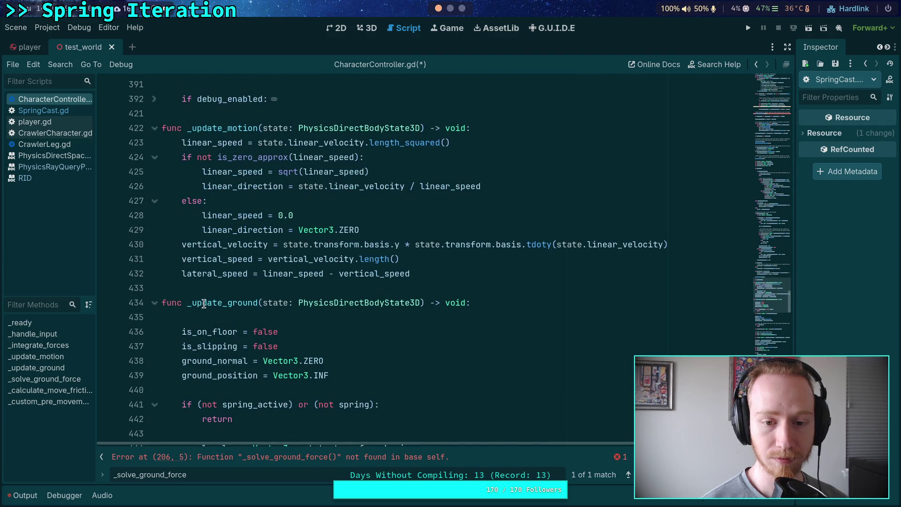
pyautogui.scroll(3, 204, 304)
# Refold and reopen _update_motion, then fold it away and scroll up to _integrate_forces
pyautogui.click(154, 260)
pyautogui.scroll(10, 249, 256)
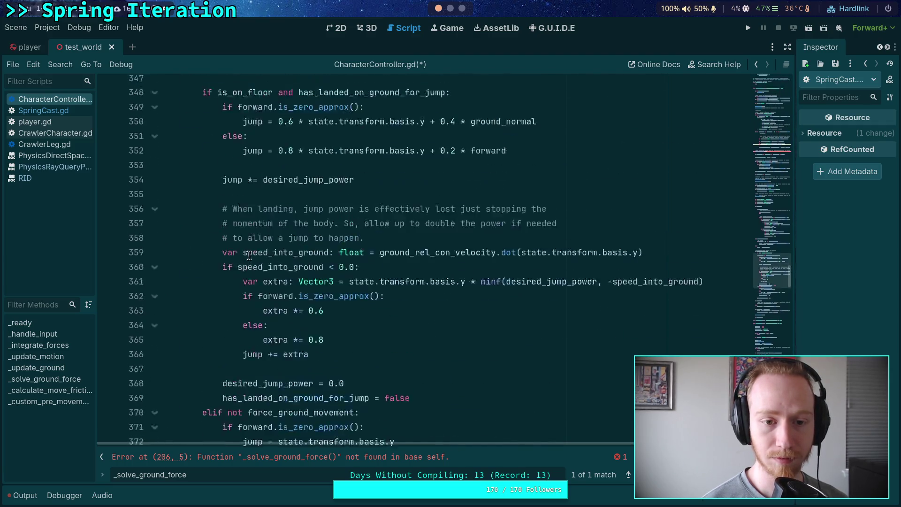
pyautogui.scroll(5, 249, 256)
pyautogui.scroll(-13, 249, 255)
pyautogui.click(154, 302)
pyautogui.scroll(-3, 284, 283)
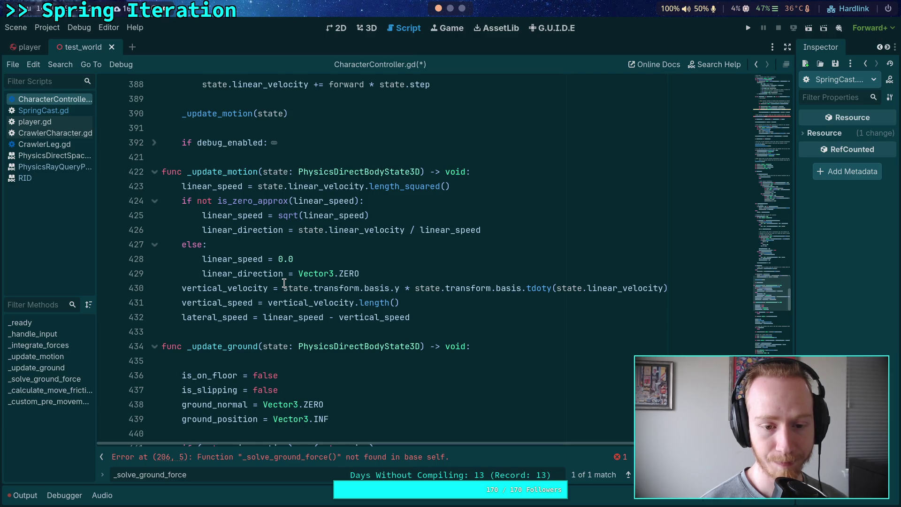
pyautogui.click(155, 171)
pyautogui.scroll(10, 294, 287)
pyautogui.scroll(20, 294, 287)
pyautogui.scroll(15, 240, 271)
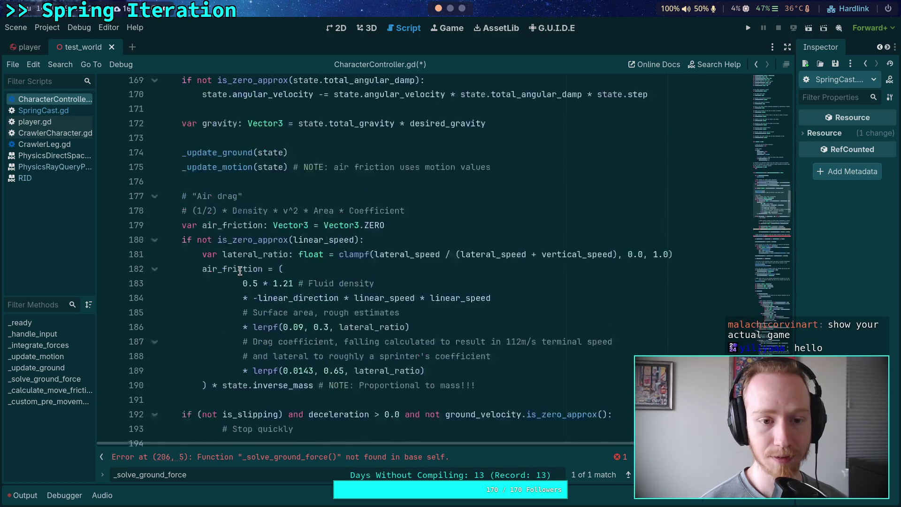
pyautogui.scroll(2, 240, 271)
# Move the _update_motion(state) call above _update_ground(state) in _integrate_forces
pyautogui.doubleClick(241, 242)
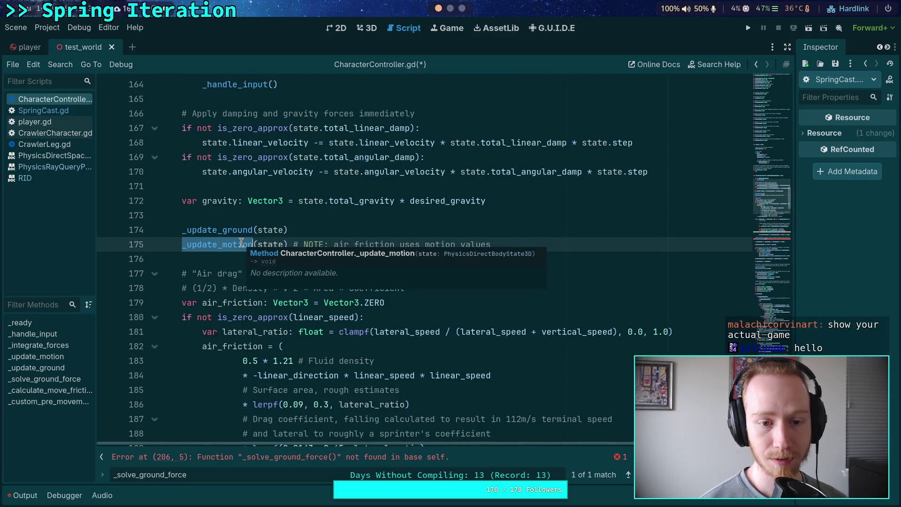
pyautogui.scroll(2, 225, 258)
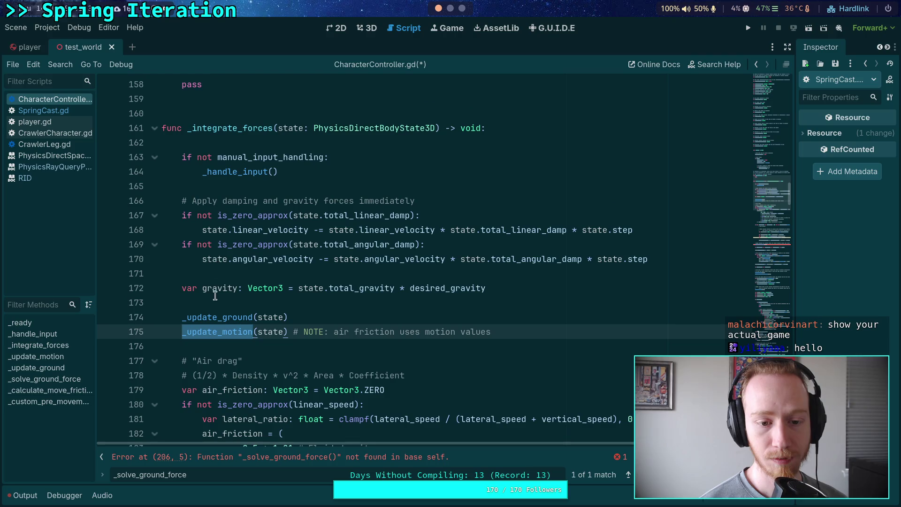
pyautogui.doubleClick(231, 318)
pyautogui.scroll(-4, 230, 300)
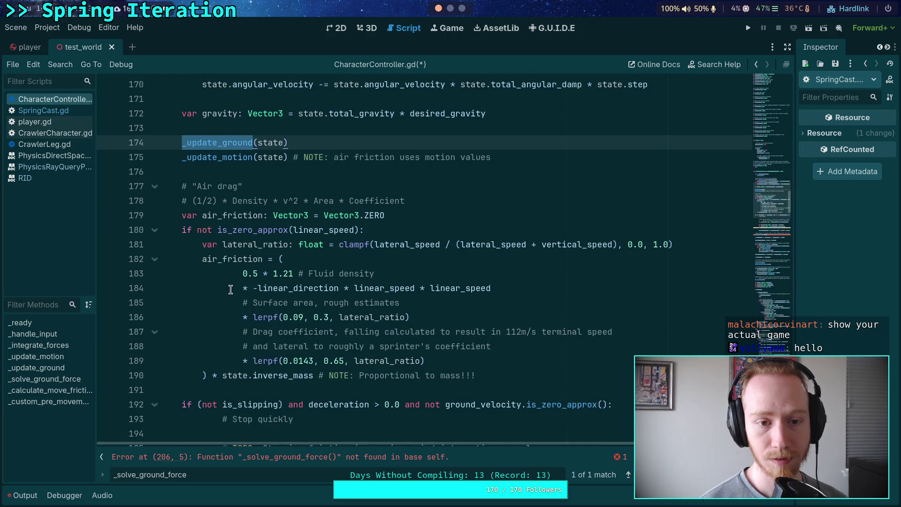
pyautogui.moveTo(234, 157)
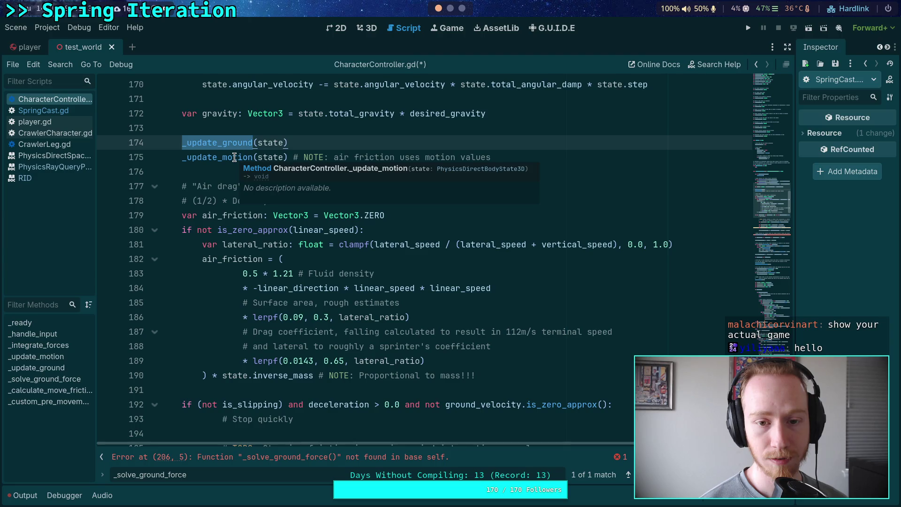
pyautogui.click(234, 157)
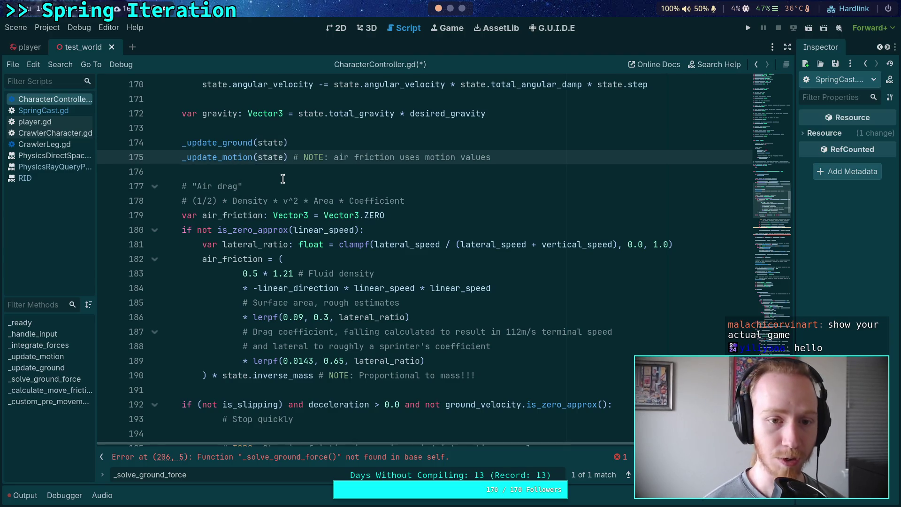
pyautogui.hotkey('alt', 'Up')
# Review the reordered calls around line 175, then switch to the 3D scene view
pyautogui.scroll(1, 300, 217)
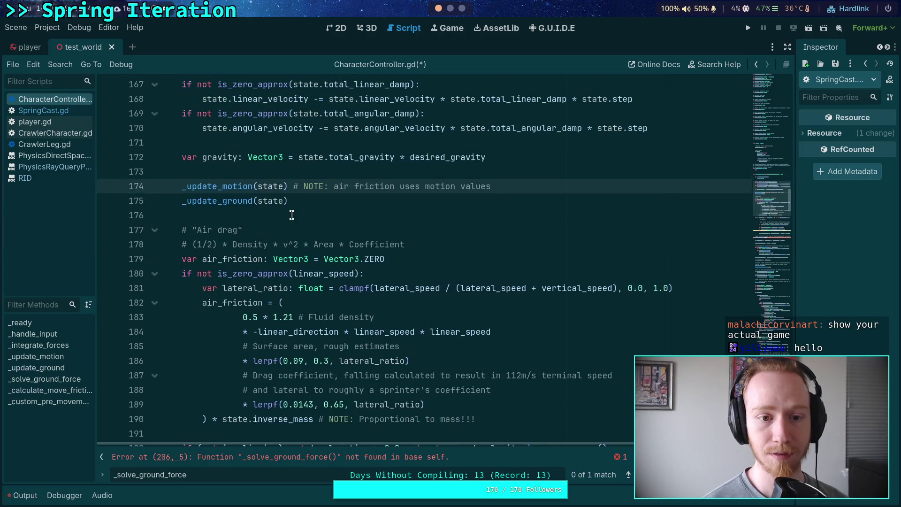
pyautogui.scroll(-2, 299, 217)
pyautogui.scroll(-1, 299, 217)
pyautogui.scroll(3, 303, 228)
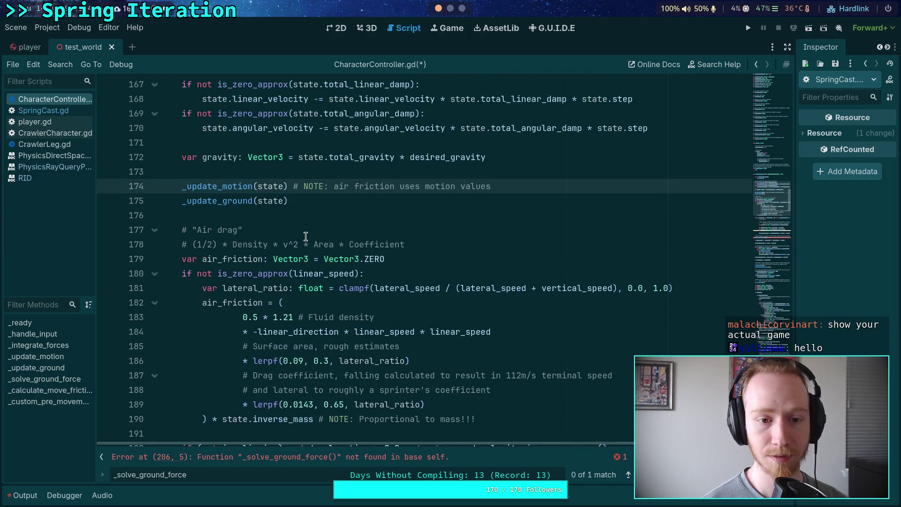
pyautogui.click(226, 201)
pyautogui.scroll(-20, 226, 201)
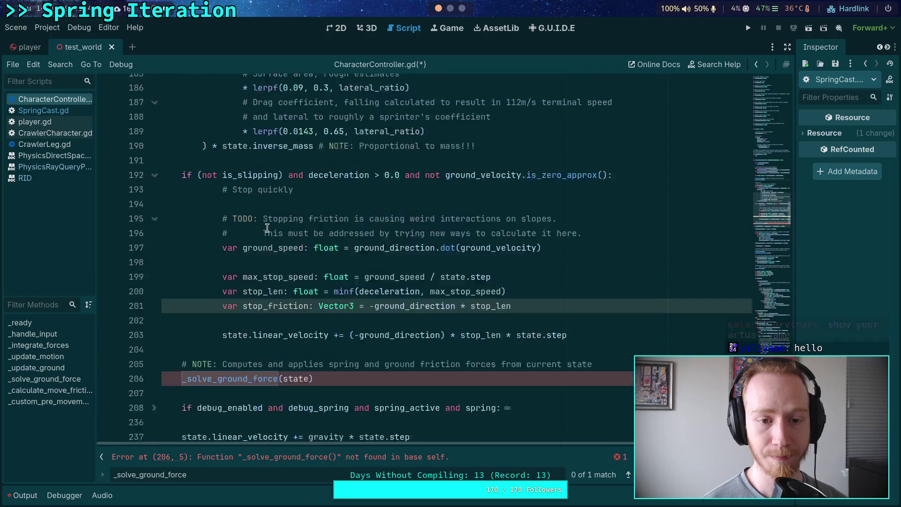
pyautogui.keyDown('shift'); pyautogui.click(267, 227); pyautogui.keyUp('shift')
pyautogui.scroll(-2, 268, 229)
pyautogui.scroll(-20, 268, 229)
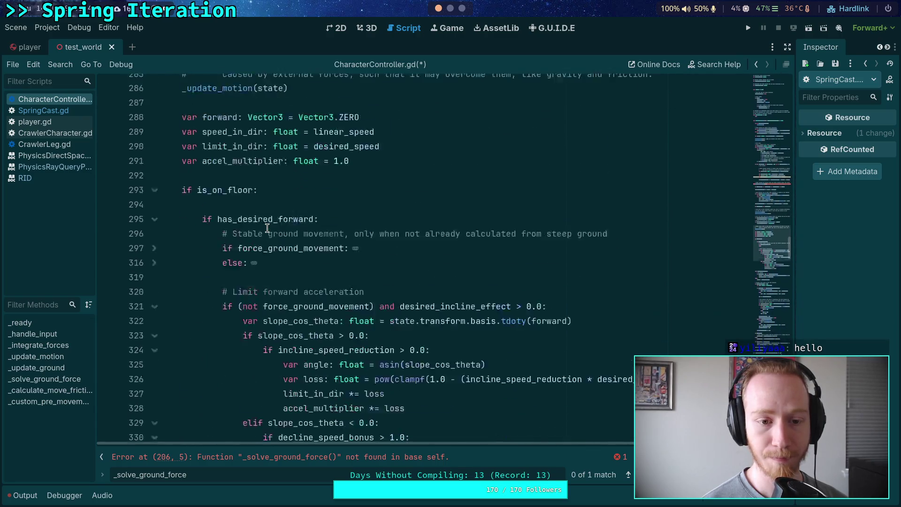
pyautogui.scroll(-20, 267, 228)
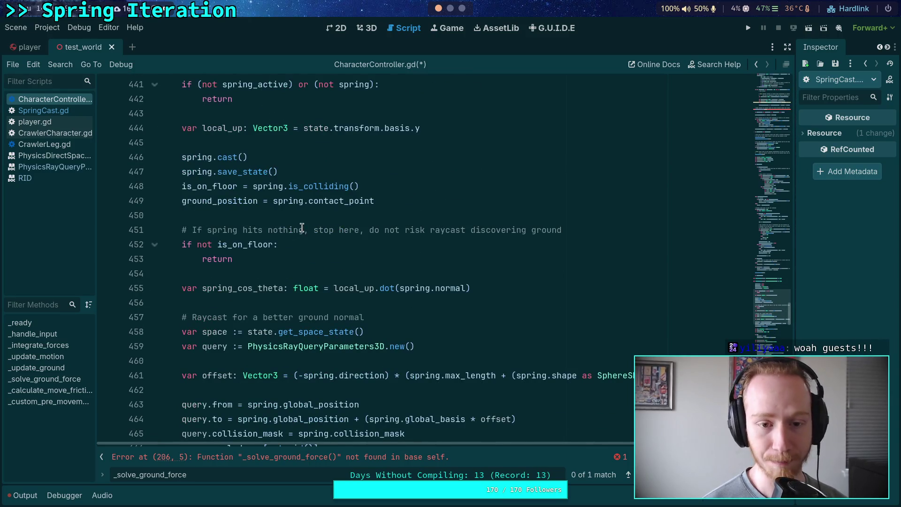
pyautogui.scroll(-17, 301, 227)
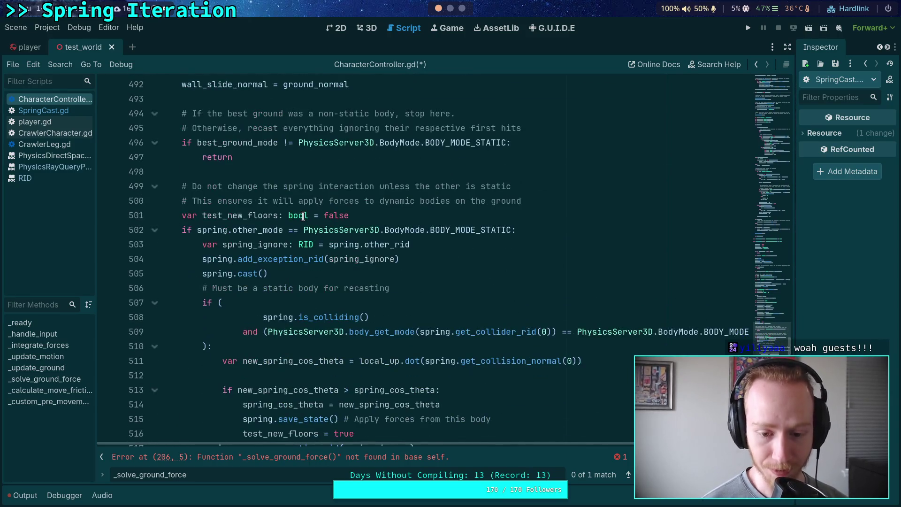
pyautogui.scroll(-15, 302, 217)
pyautogui.scroll(-6, 302, 229)
pyautogui.scroll(3, 303, 229)
pyautogui.click(366, 28)
# Fly the camera in close to the spider robot and tilt to look across it
pyautogui.hotkey('shift', 'f')
pyautogui.press('w')
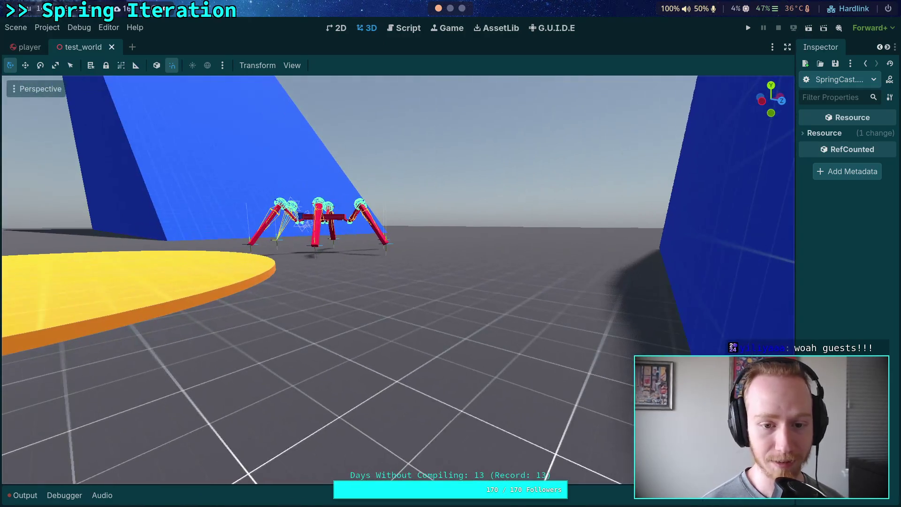
pyautogui.press('w')
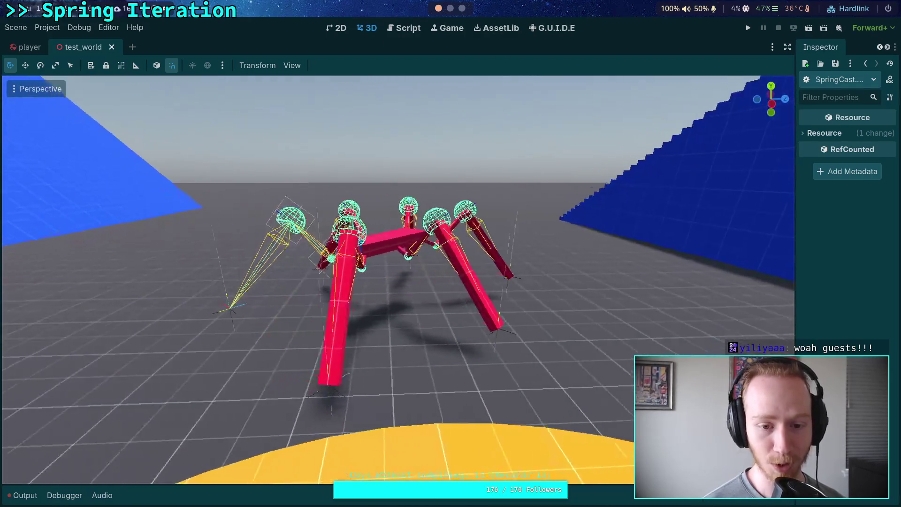
pyautogui.press('w')
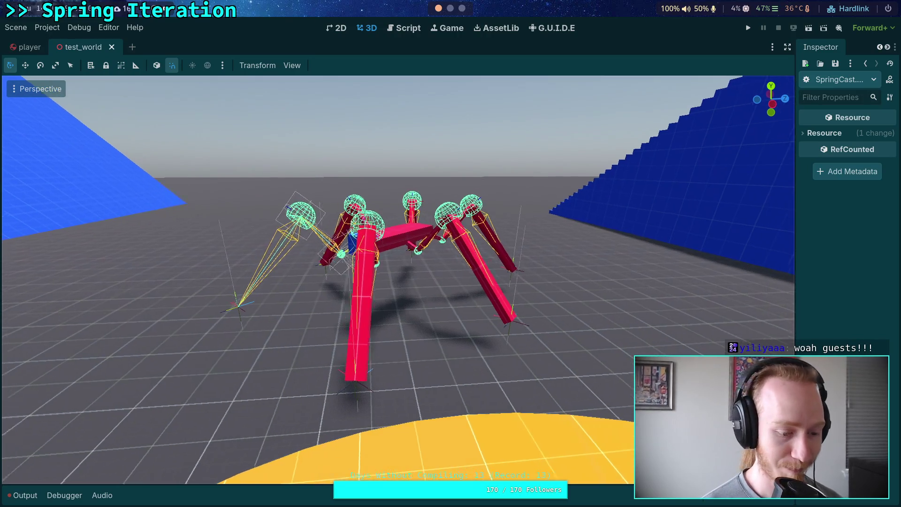
pyautogui.press('w')
pyautogui.hotkey('shift', 'f')
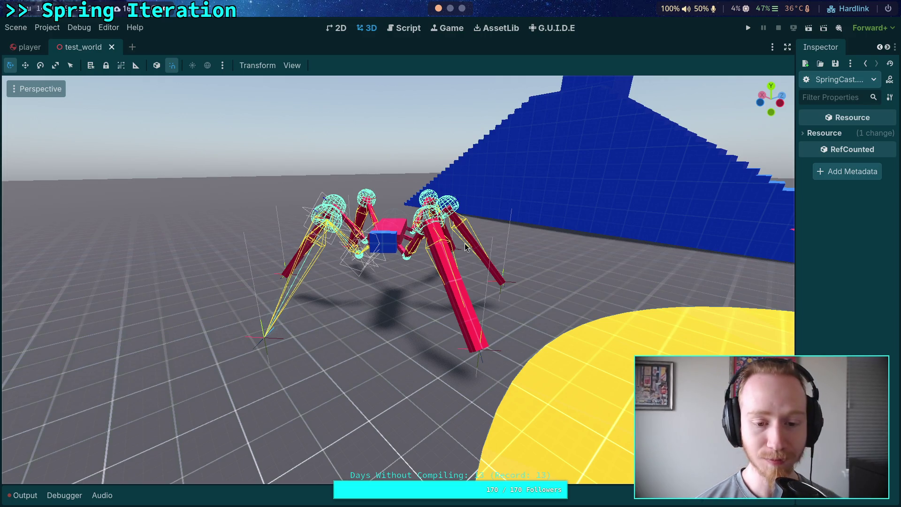
pyautogui.moveTo(381, 303); pyautogui.dragTo(382, 305)
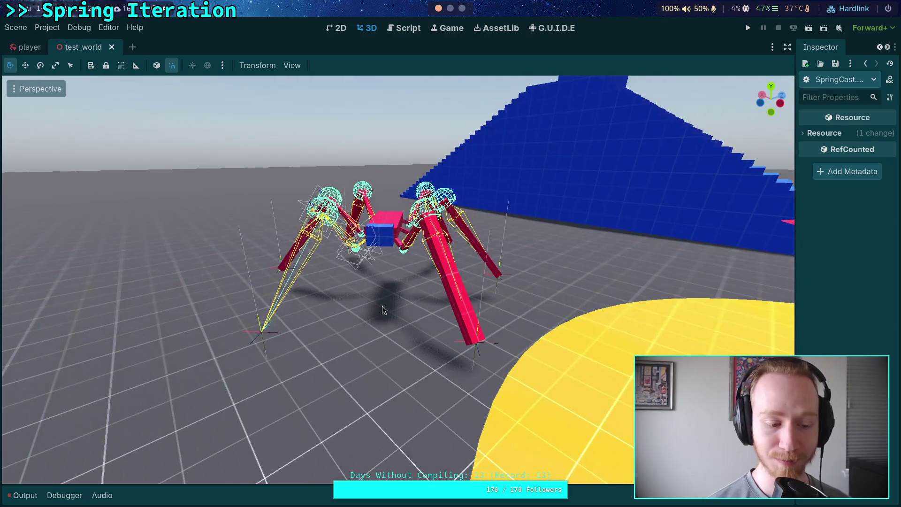
# Select and focus the CrawlerBot, orbit to see the whole robot, then deselect it
pyautogui.click(395, 257)
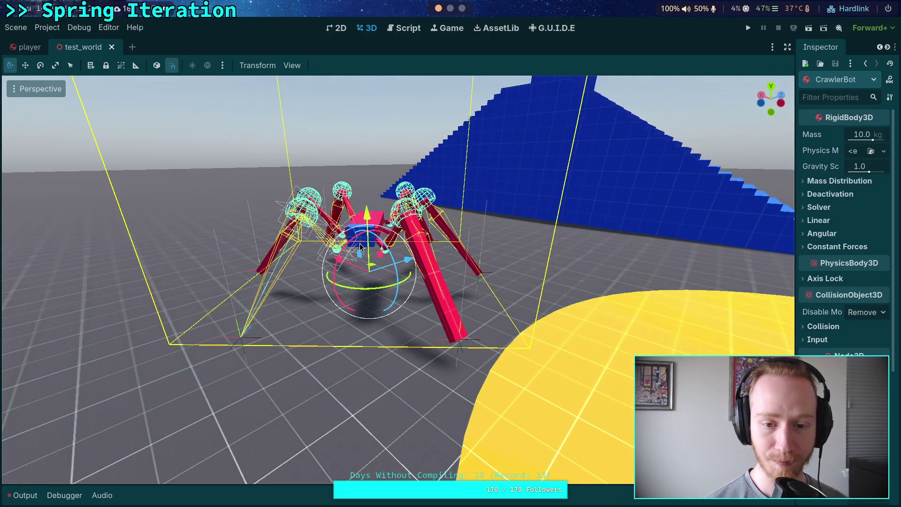
pyautogui.press('f')
pyautogui.scroll(-5, 397, 274)
pyautogui.moveTo(409, 303)
pyautogui.mouseDown()
pyautogui.moveTo(447, 329)
pyautogui.moveTo(423, 328)
pyautogui.mouseUp()
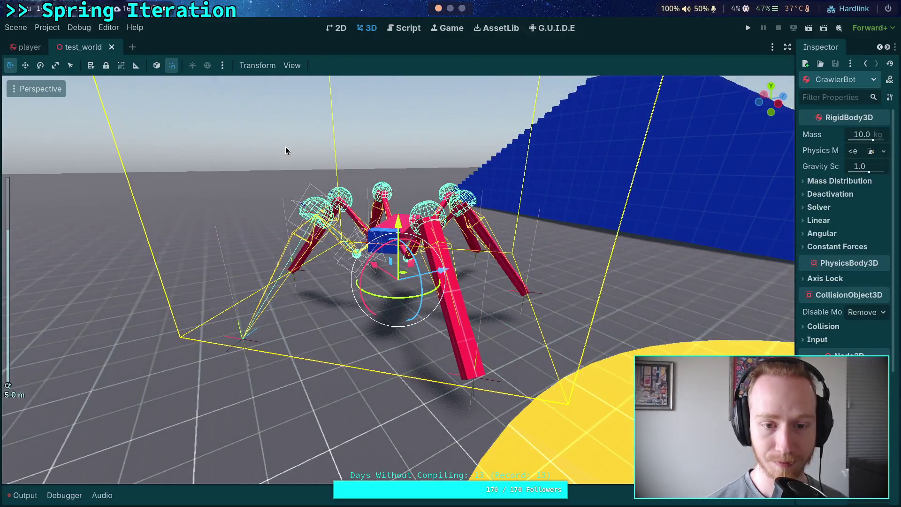
pyautogui.click(287, 156)
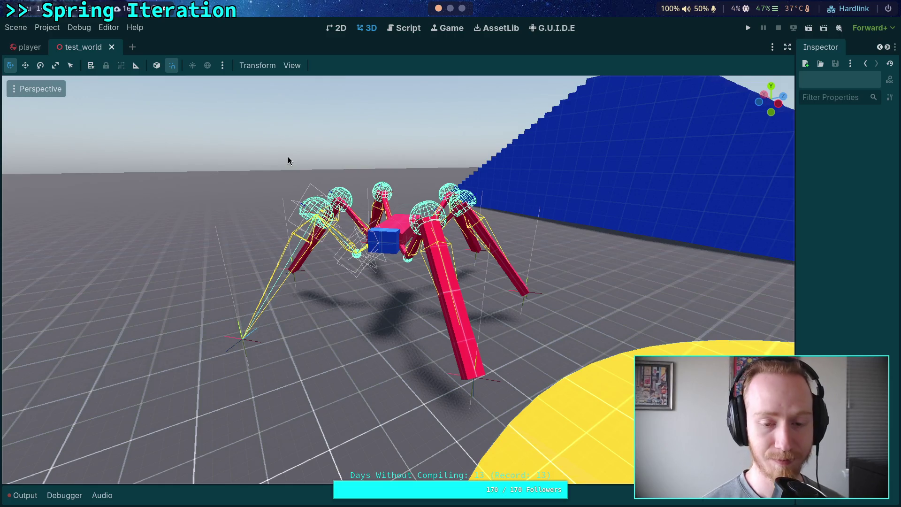
pyautogui.moveTo(243, 243); pyautogui.dragTo(251, 243)
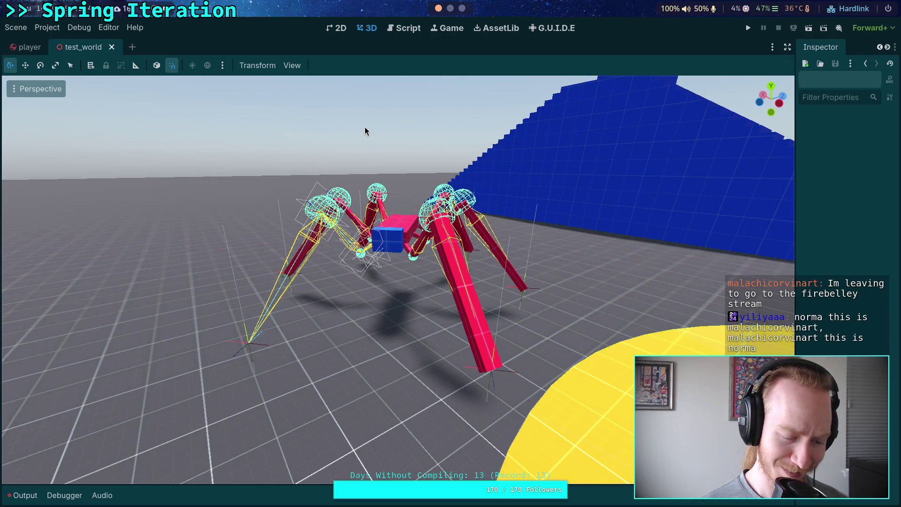
# Return to CharacterController.gd in the Script workspace
pyautogui.click(403, 28)
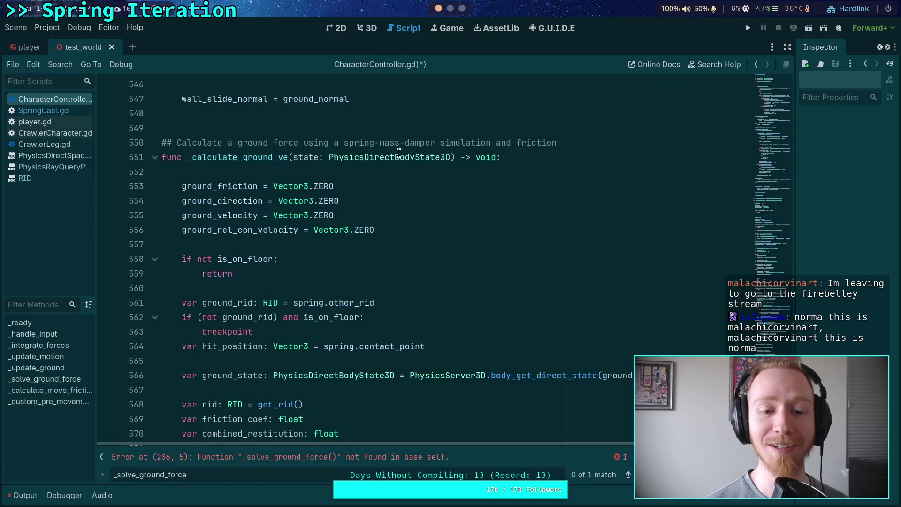
pyautogui.click(303, 287)
pyautogui.click(288, 157)
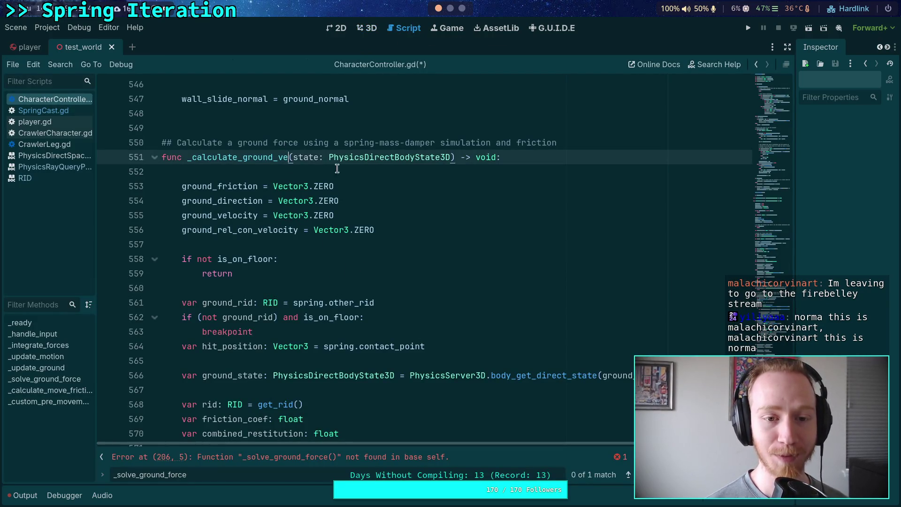
pyautogui.scroll(-10, 281, 315)
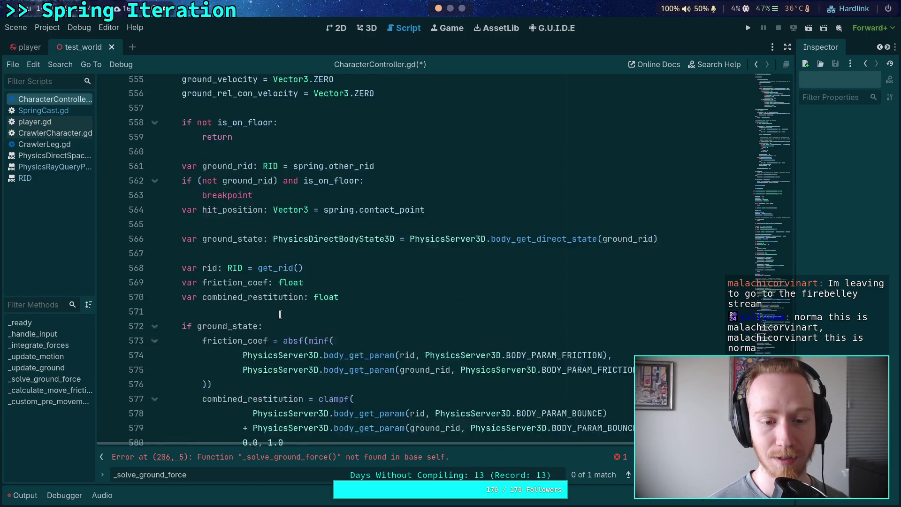
pyautogui.scroll(4, 219, 304)
pyautogui.scroll(13, 219, 304)
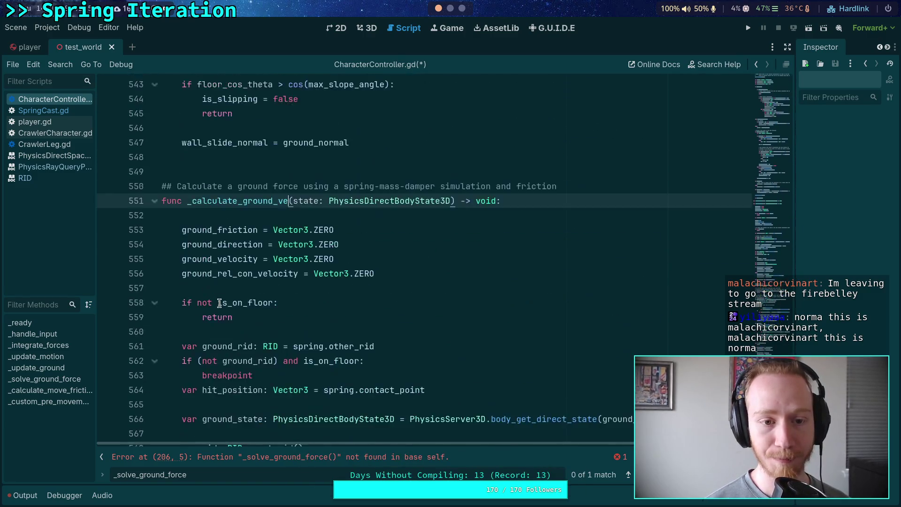
pyautogui.scroll(20, 219, 304)
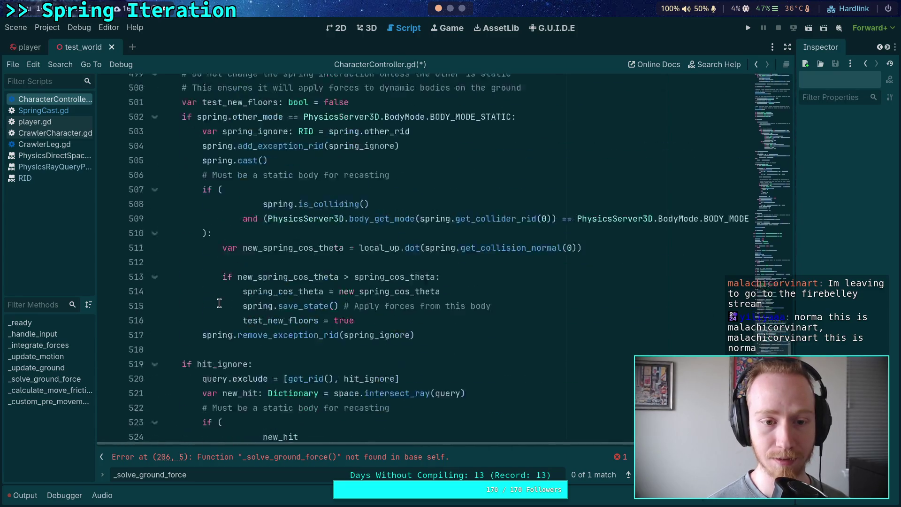
pyautogui.scroll(5, 219, 303)
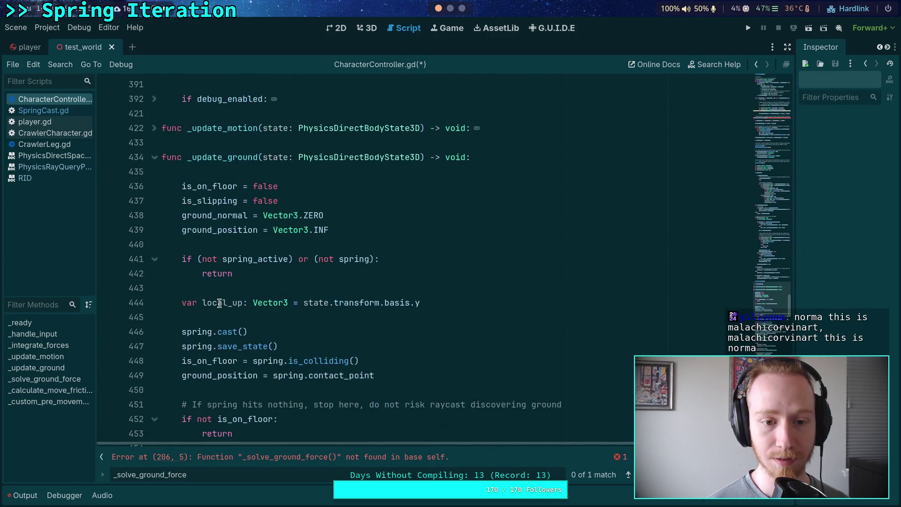
pyautogui.scroll(-20, 219, 303)
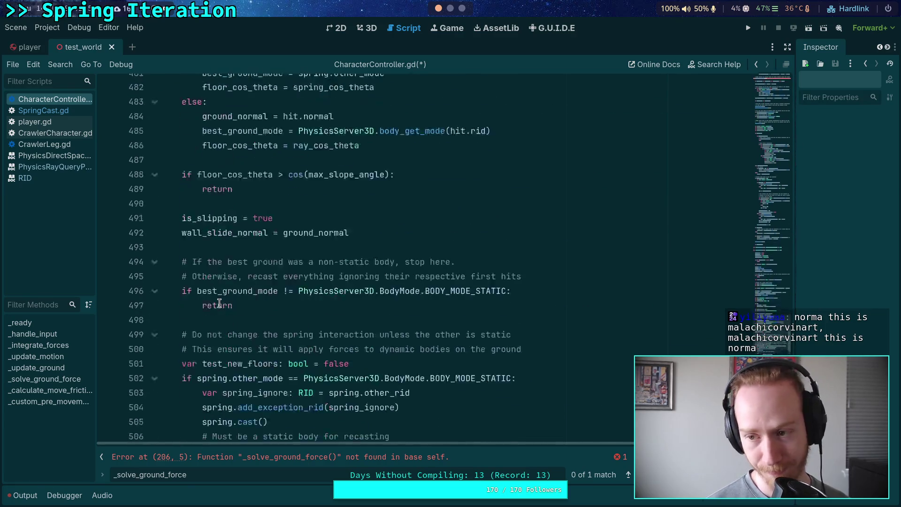
pyautogui.scroll(-10, 219, 303)
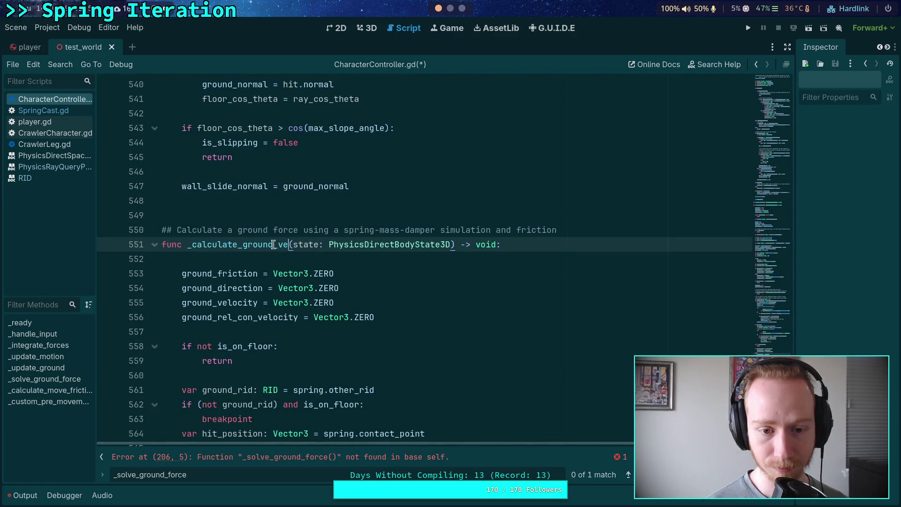
pyautogui.moveTo(279, 245); pyautogui.dragTo(290, 245)
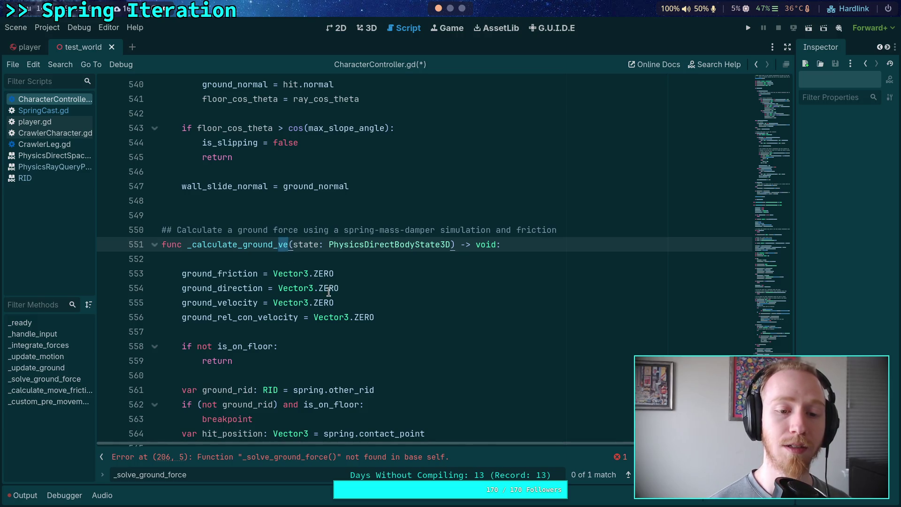
pyautogui.scroll(-1, 328, 291)
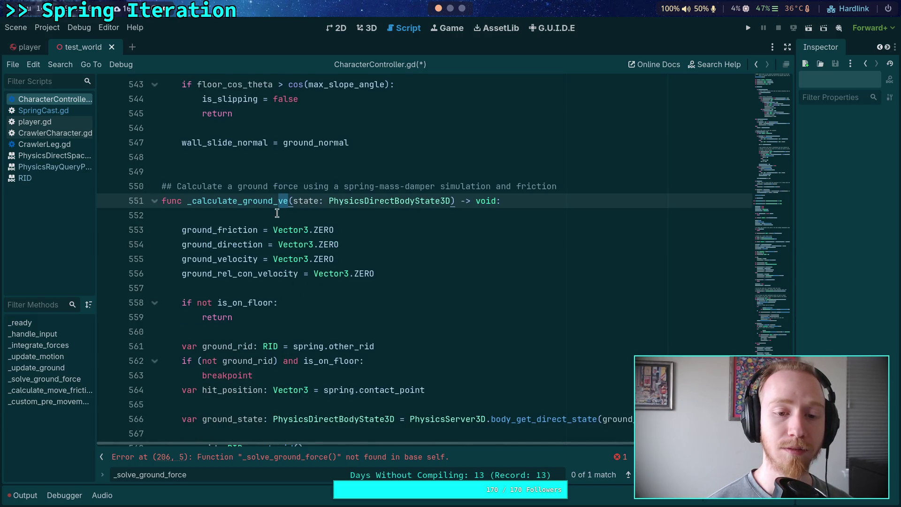
# Complete the name as _calculate_ground_vectors and retype the comment as 'vectors from the current ground s'
pyautogui.write('ctors')
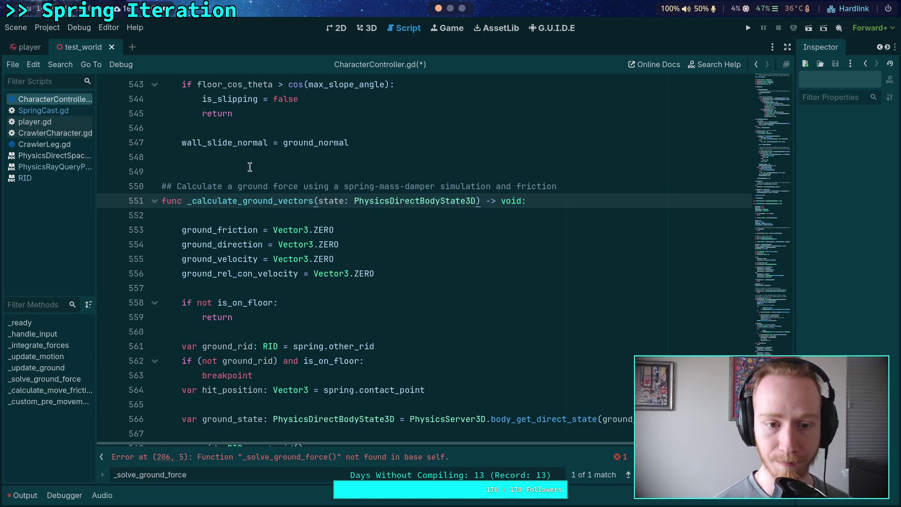
pyautogui.moveTo(227, 186); pyautogui.dragTo(284, 181)
pyautogui.press('BackSpace')
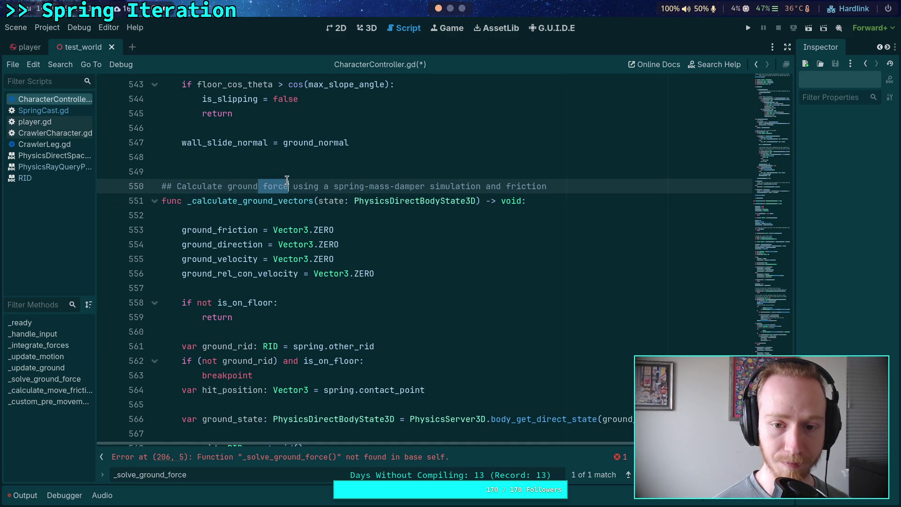
pyautogui.moveTo(546, 186)
pyautogui.mouseDown()
pyautogui.moveTo(258, 192)
pyautogui.moveTo(265, 188)
pyautogui.mouseUp()
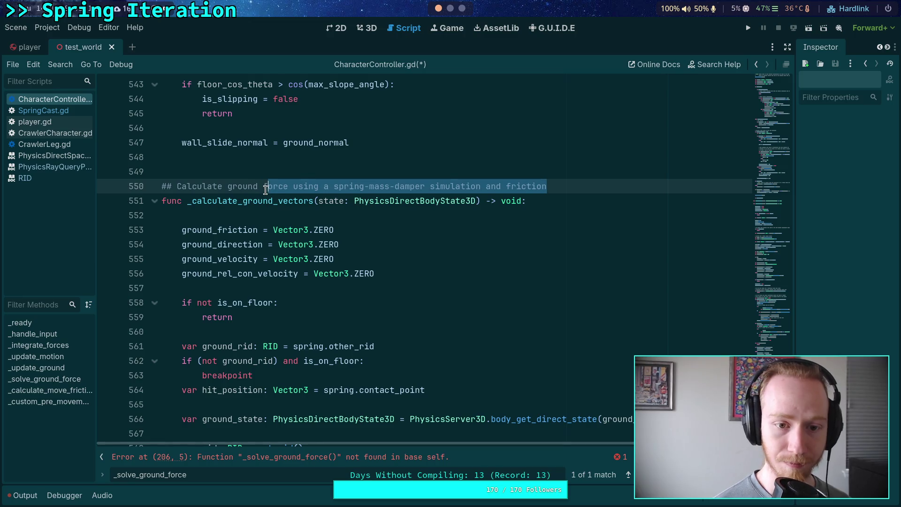
pyautogui.press('BackSpace')
pyautogui.write('vecto')
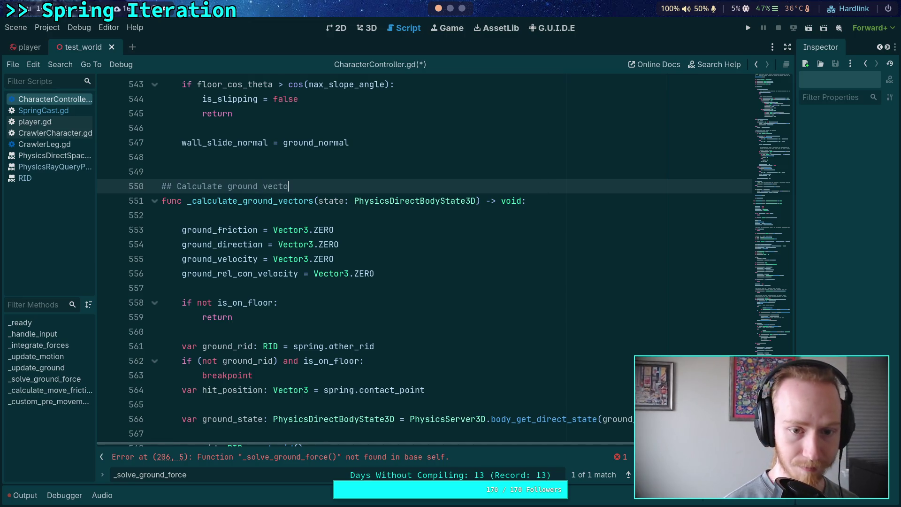
pyautogui.write('rs from the ')
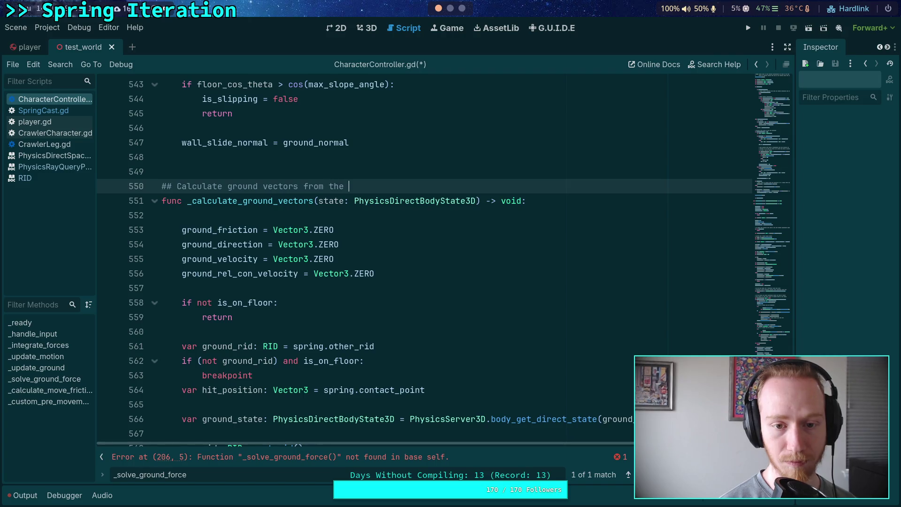
pyautogui.write('current ground state')
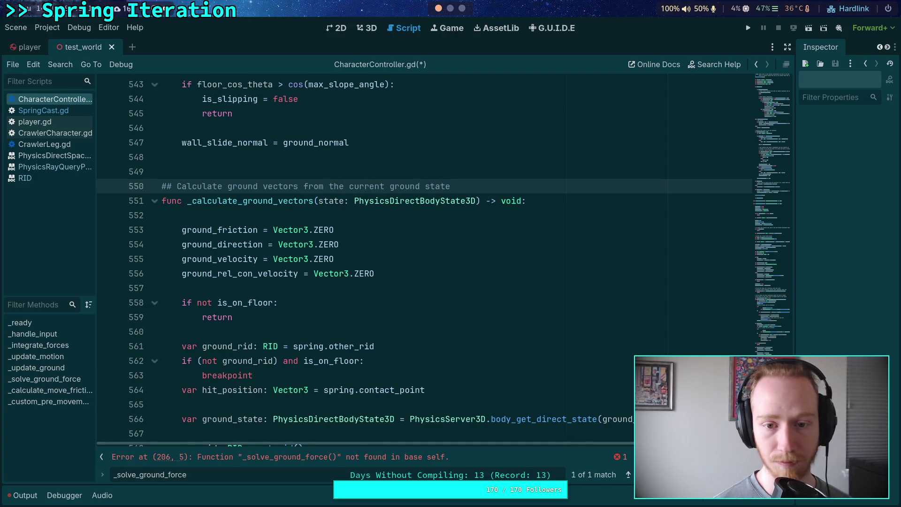
# Inspect the uses of ground_rid and combined_restitution in the ground-vector code
pyautogui.scroll(-7, 310, 281)
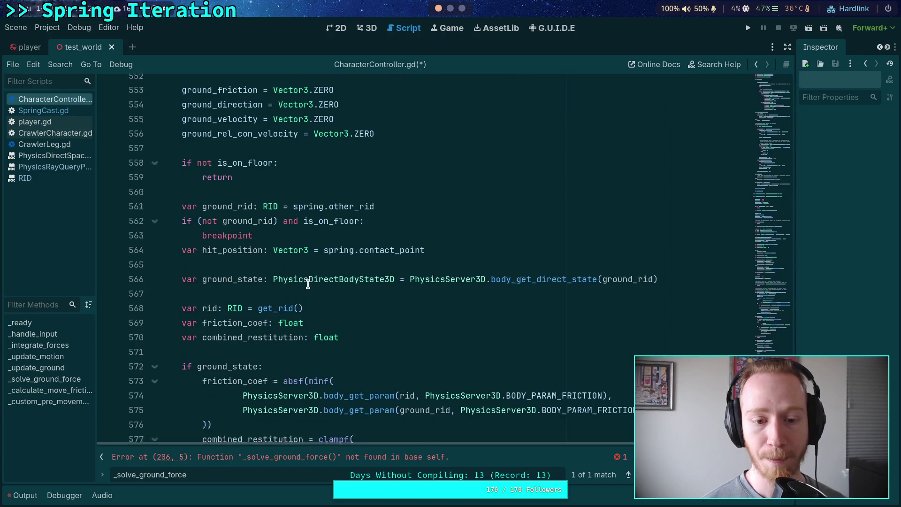
pyautogui.scroll(3, 309, 277)
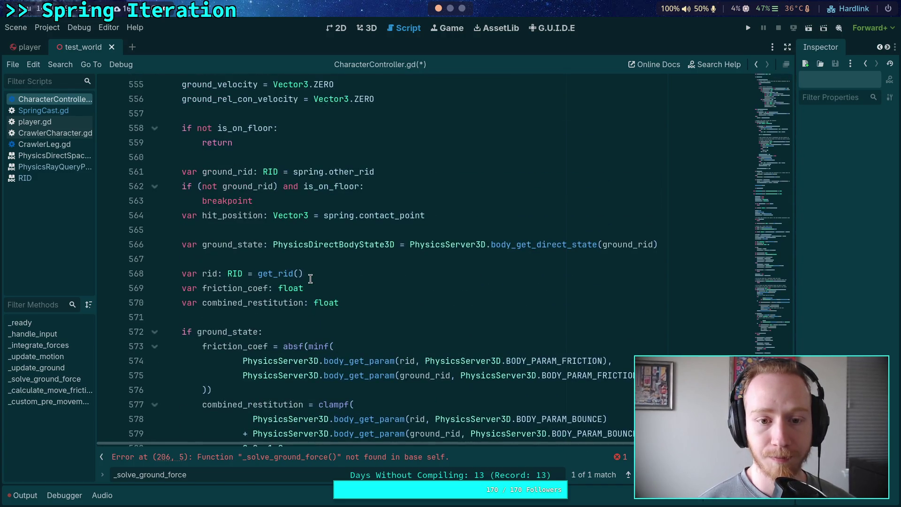
pyautogui.doubleClick(226, 173)
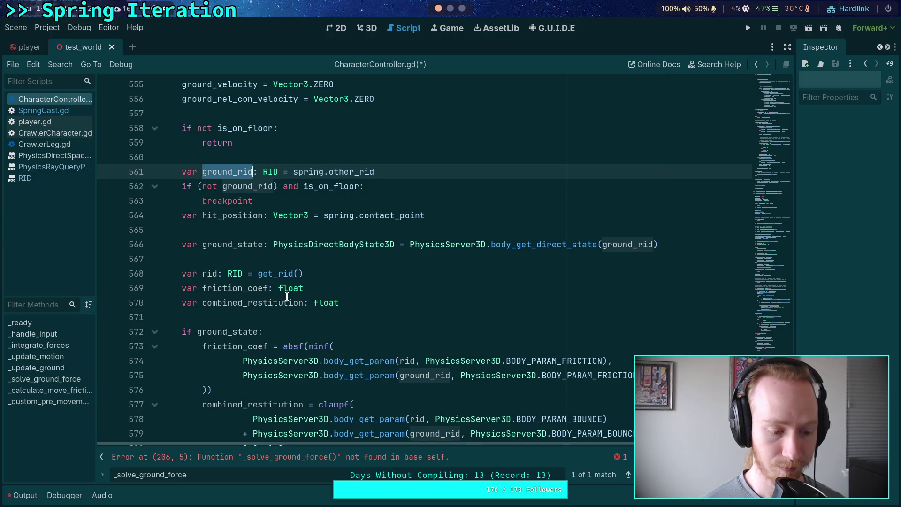
pyautogui.scroll(-6, 286, 296)
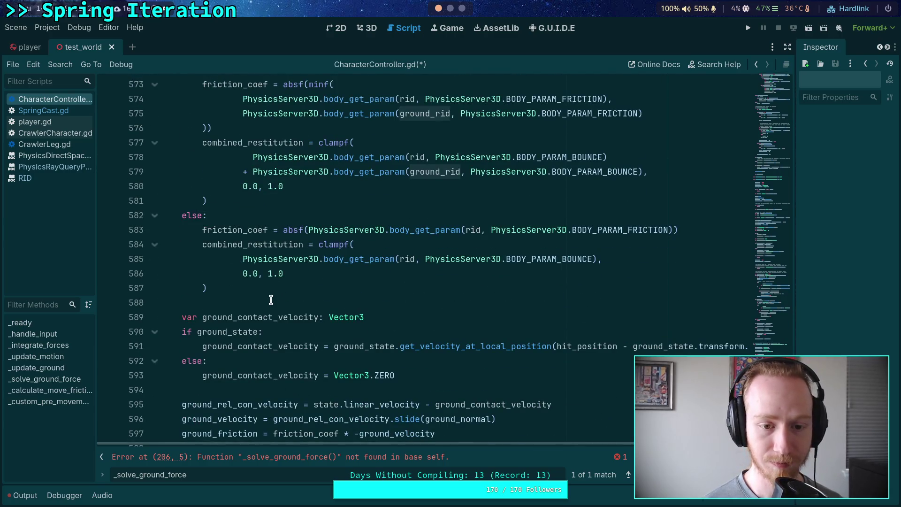
pyautogui.scroll(-4, 270, 298)
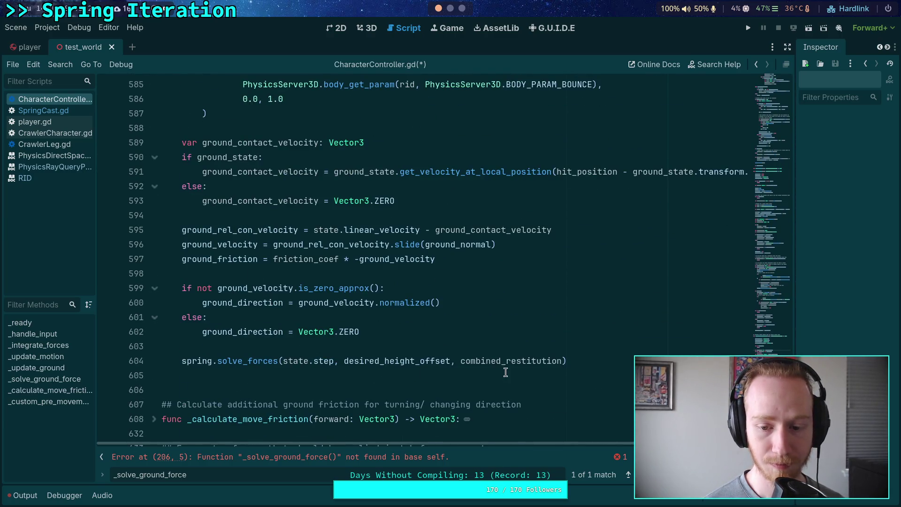
pyautogui.moveTo(593, 346)
pyautogui.mouseDown()
pyautogui.moveTo(574, 358)
pyautogui.moveTo(580, 347)
pyautogui.mouseUp()
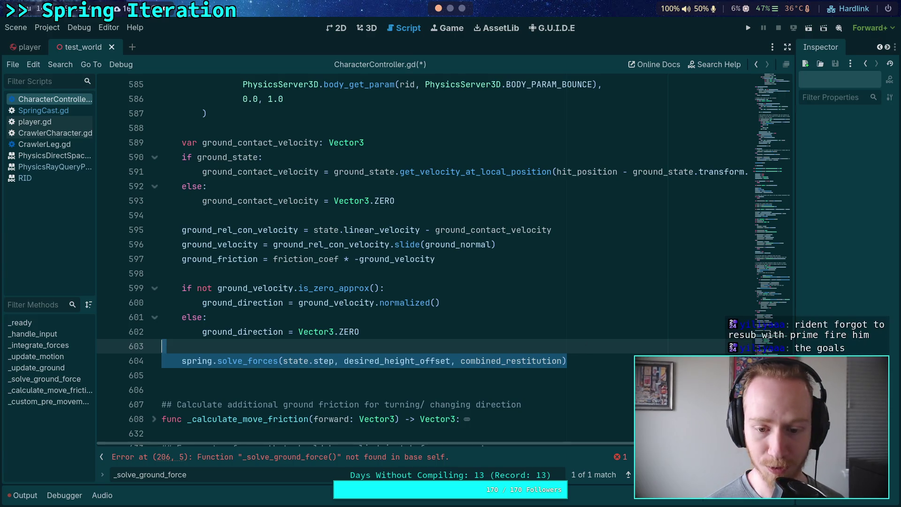
pyautogui.doubleClick(552, 360)
pyautogui.scroll(7, 514, 336)
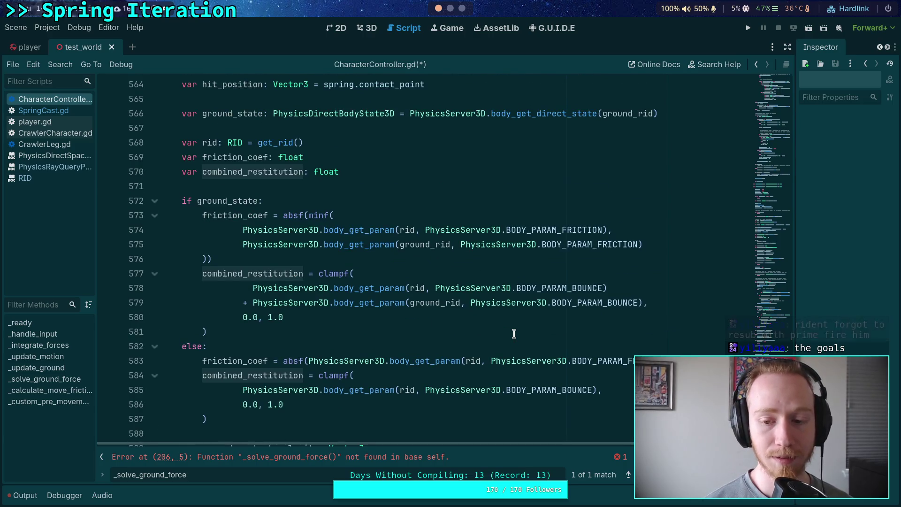
pyautogui.scroll(-2, 514, 334)
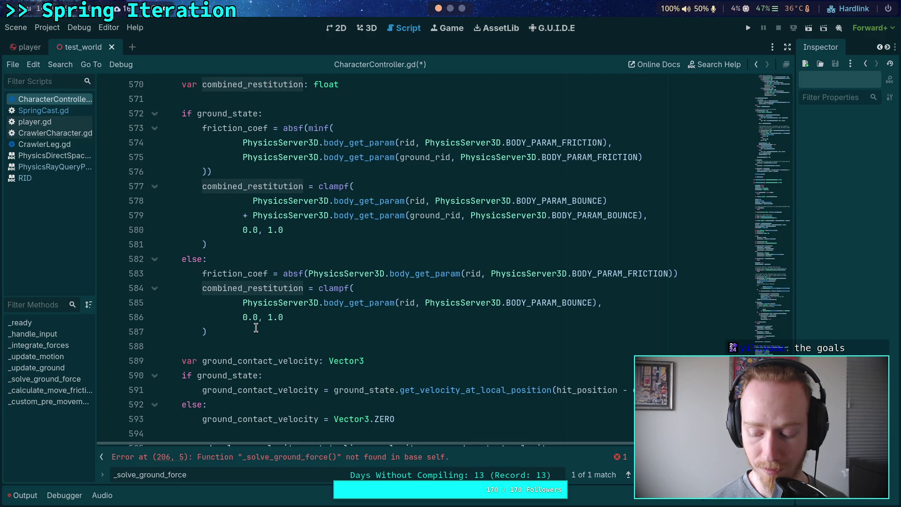
pyautogui.moveTo(207, 331)
pyautogui.mouseDown()
pyautogui.moveTo(203, 303)
pyautogui.moveTo(136, 291)
pyautogui.mouseUp()
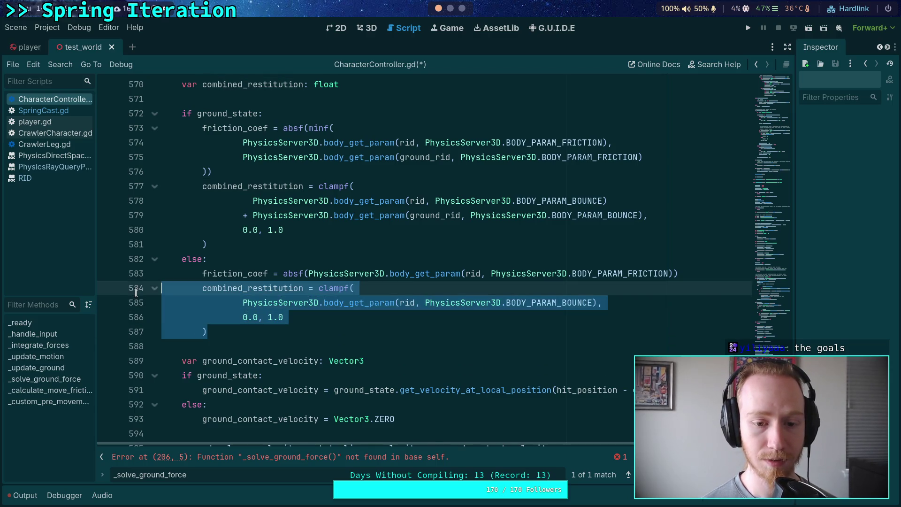
pyautogui.click(231, 313)
# Delete the spring.solve_forces line and the leftover blank line
pyautogui.scroll(-3, 349, 348)
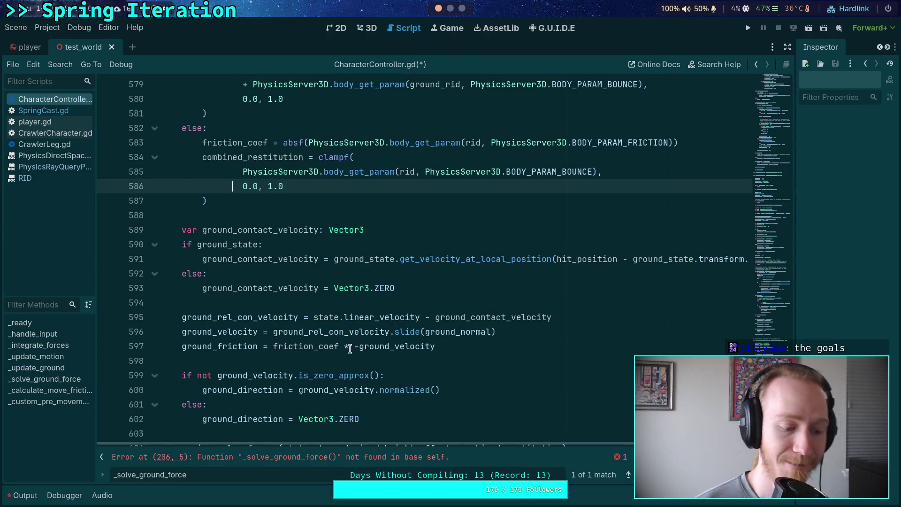
pyautogui.scroll(-4, 350, 349)
pyautogui.click(584, 273)
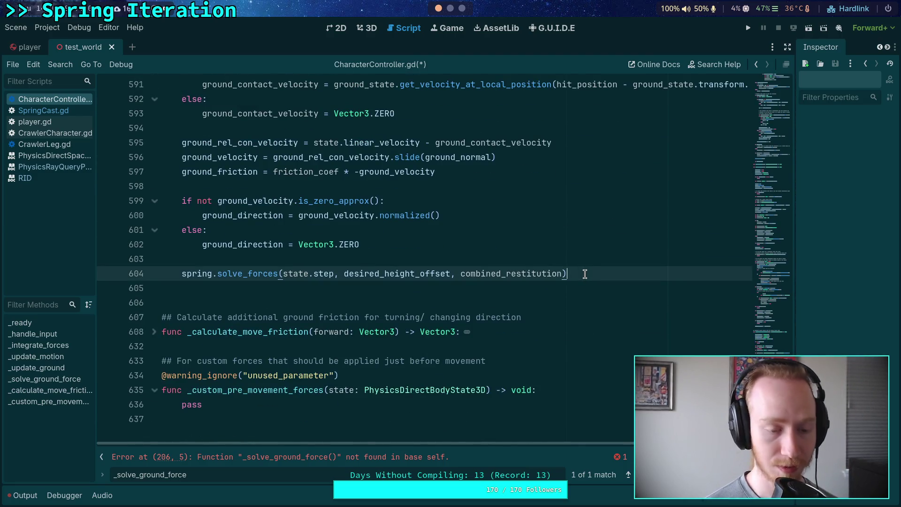
pyautogui.hotkey('ctrl', 'shift', 'k')
pyautogui.press('BackSpace')
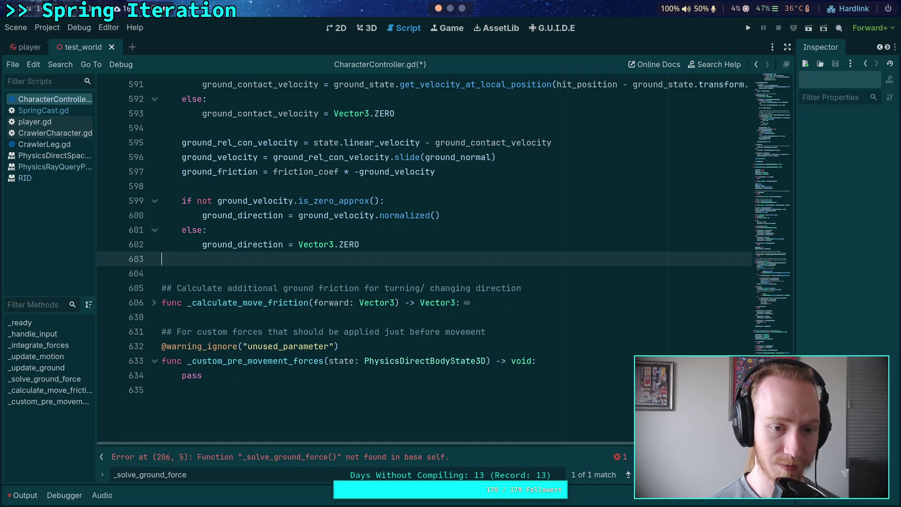
pyautogui.scroll(20, 582, 274)
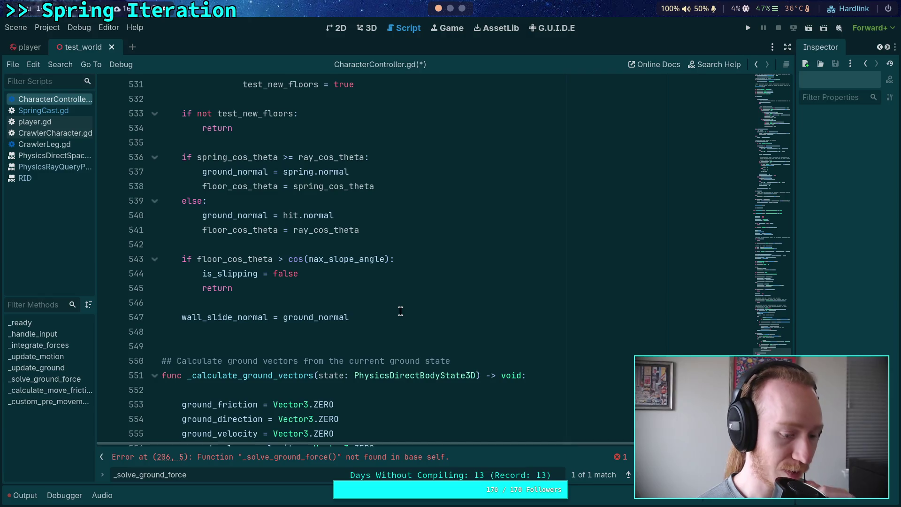
pyautogui.scroll(5, 408, 315)
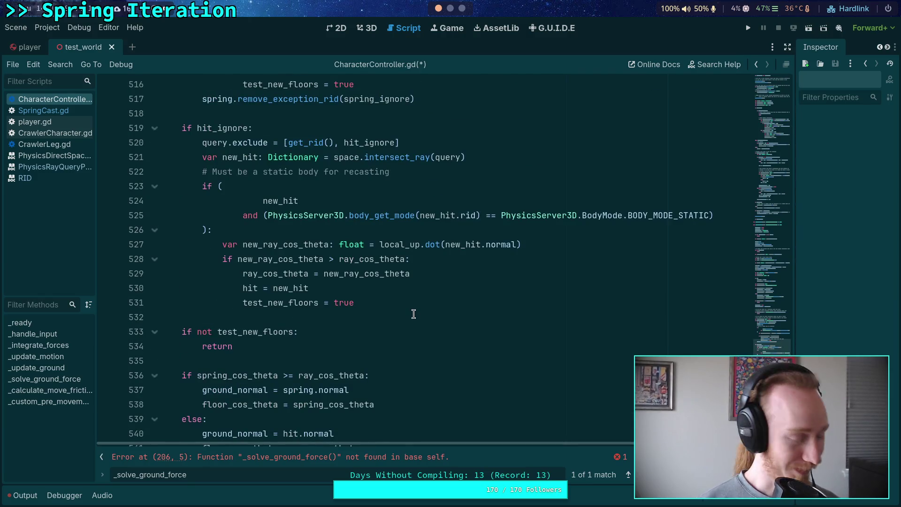
pyautogui.scroll(7, 413, 313)
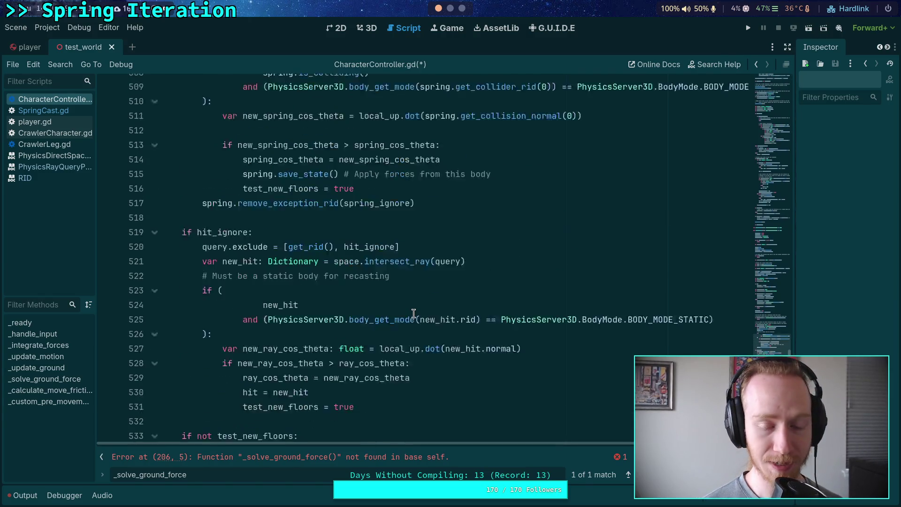
pyautogui.click(347, 331)
pyautogui.scroll(4, 364, 312)
pyautogui.click(360, 302)
pyautogui.scroll(3, 367, 296)
pyautogui.scroll(20, 368, 296)
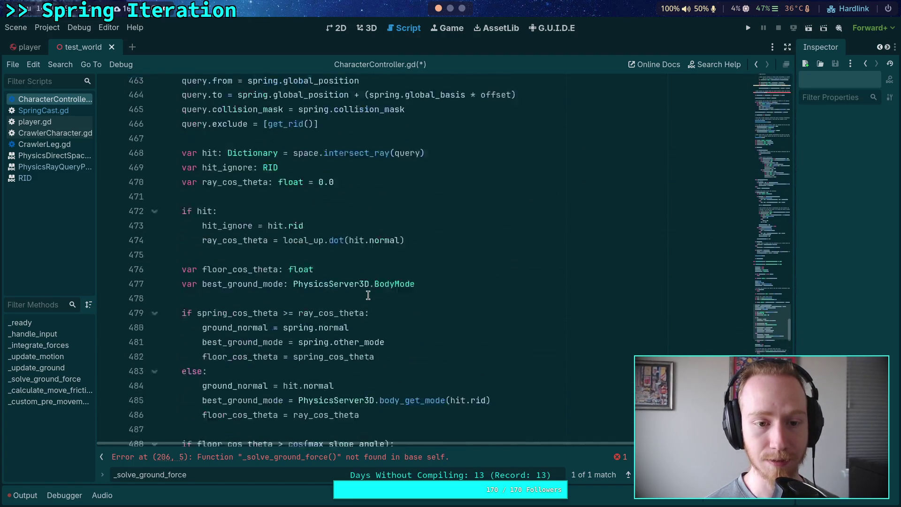
pyautogui.scroll(20, 367, 296)
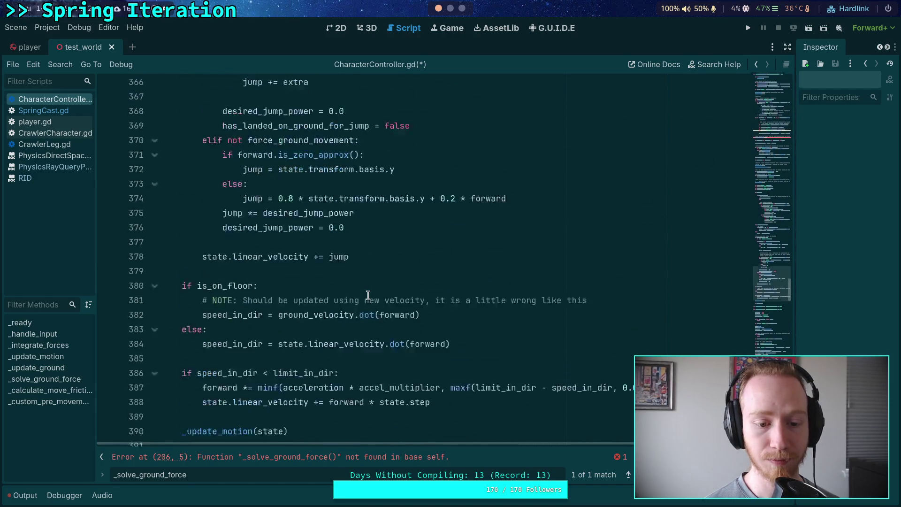
pyautogui.scroll(8, 368, 295)
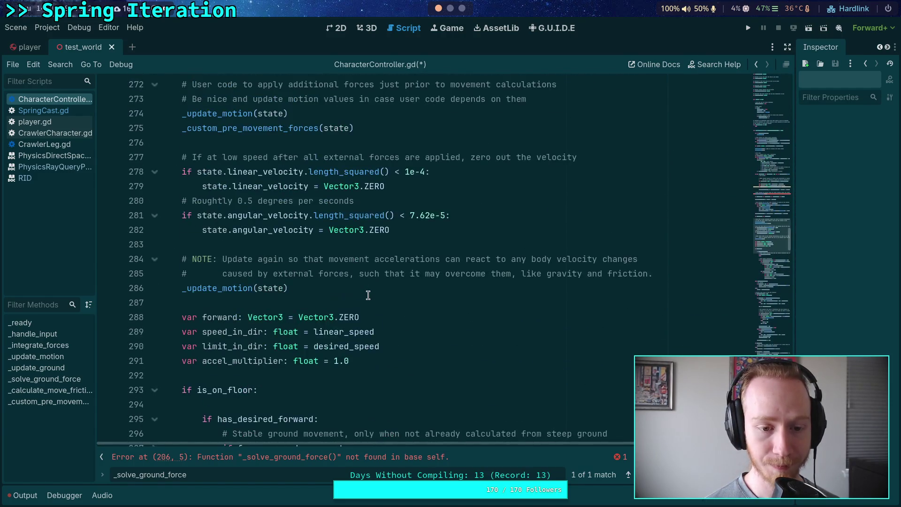
pyautogui.scroll(7, 365, 300)
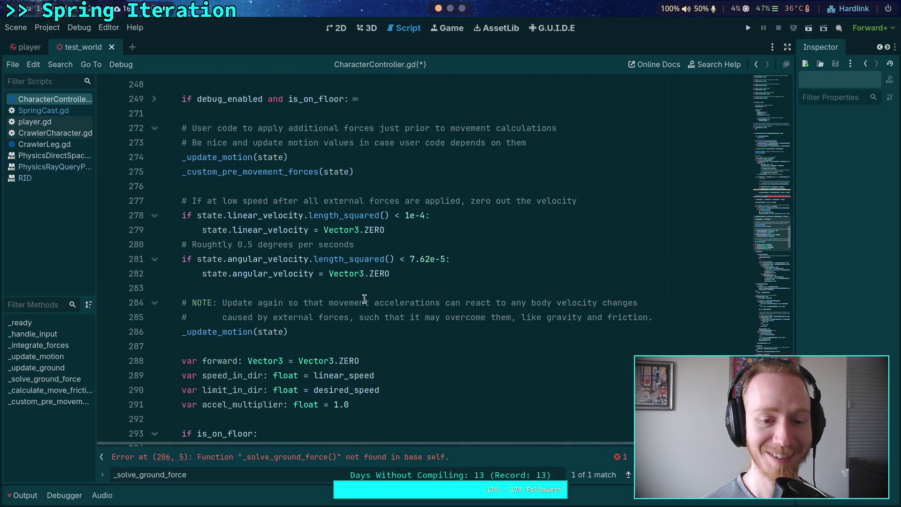
pyautogui.scroll(5, 364, 298)
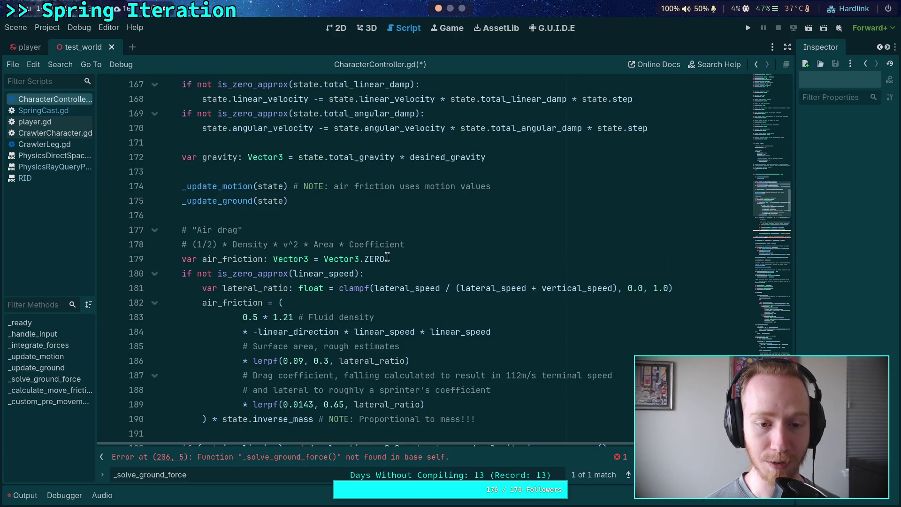
pyautogui.click(252, 200)
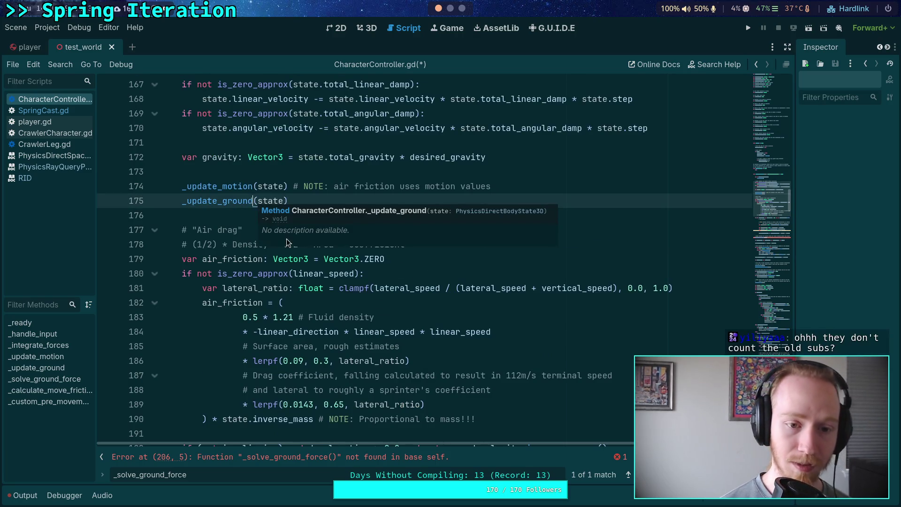
# Move the _update_ground(state) call above _update_motion in _integrate_forces
pyautogui.click(207, 217)
pyautogui.click(249, 190)
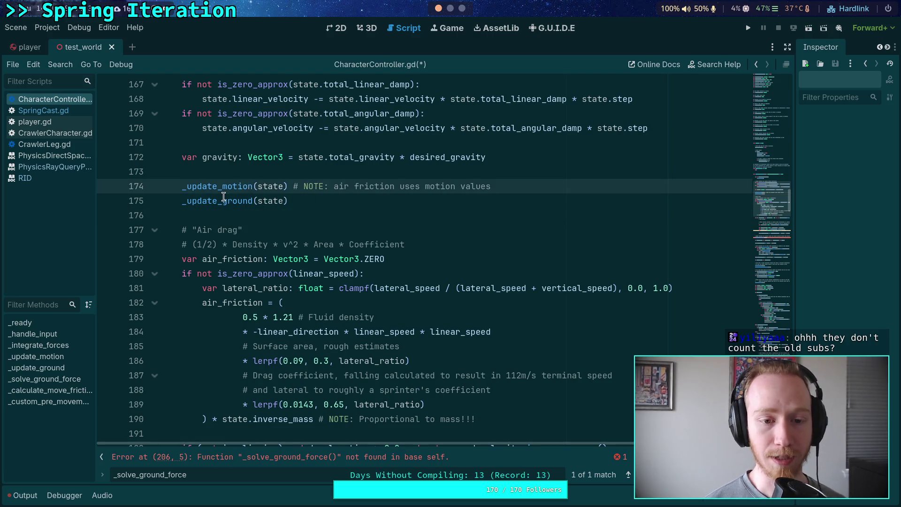
pyautogui.click(264, 201)
pyautogui.hotkey('alt', 'Up')
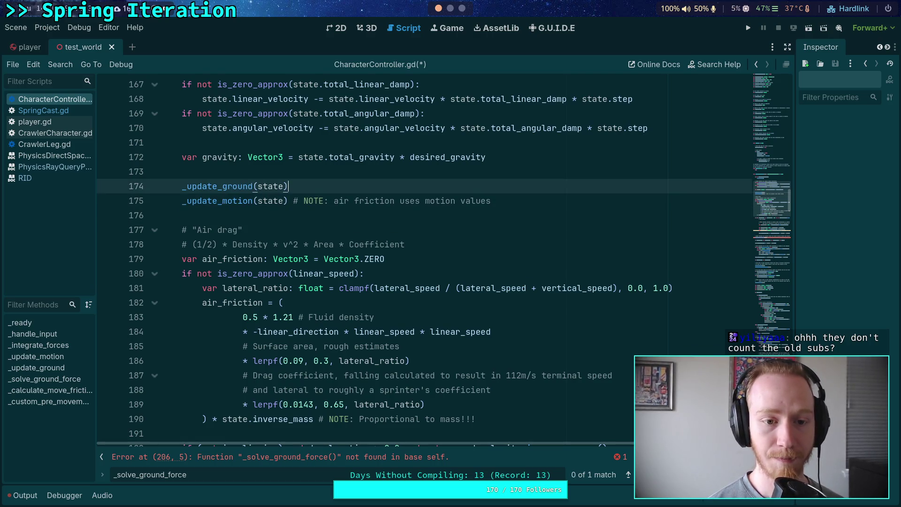
pyautogui.press('Return')
# Add an _update_ground_vectors(state) call on the line after _update_ground
pyautogui.click(529, 215)
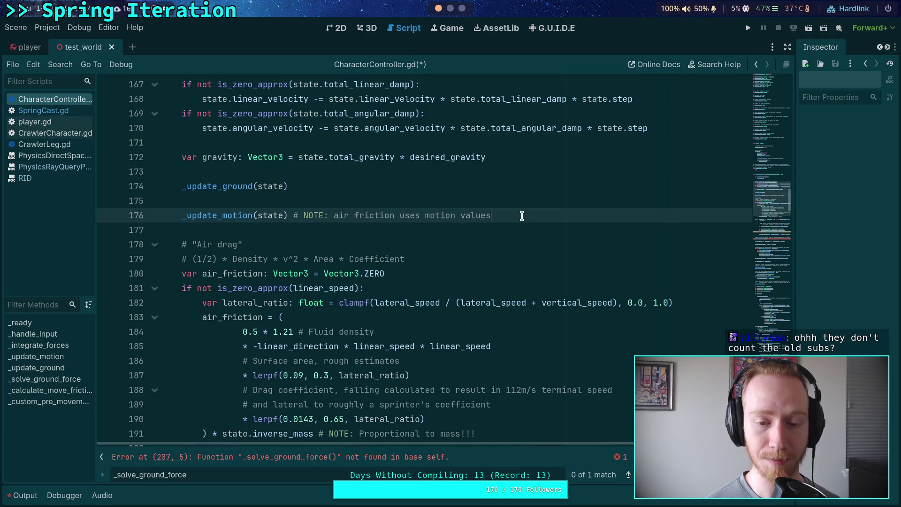
pyautogui.click(392, 202)
pyautogui.click(234, 216)
pyautogui.scroll(-7, 235, 218)
pyautogui.scroll(7, 359, 234)
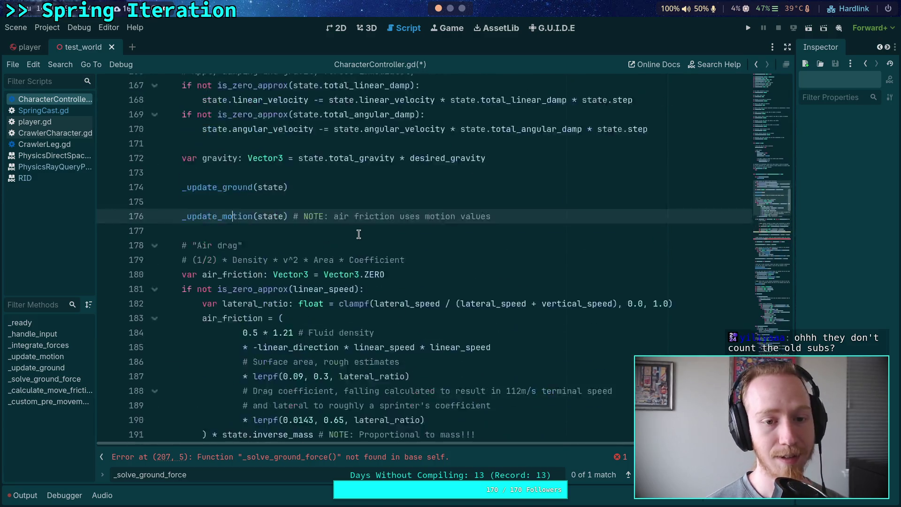
pyautogui.scroll(2, 358, 235)
pyautogui.click(347, 273)
pyautogui.press('Return')
pyautogui.write('_up')
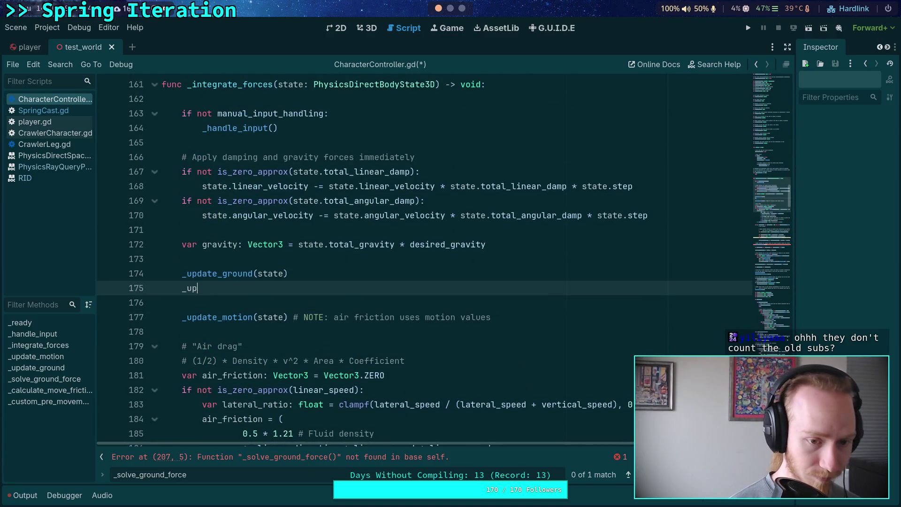
pyautogui.write('date_ground_ve')
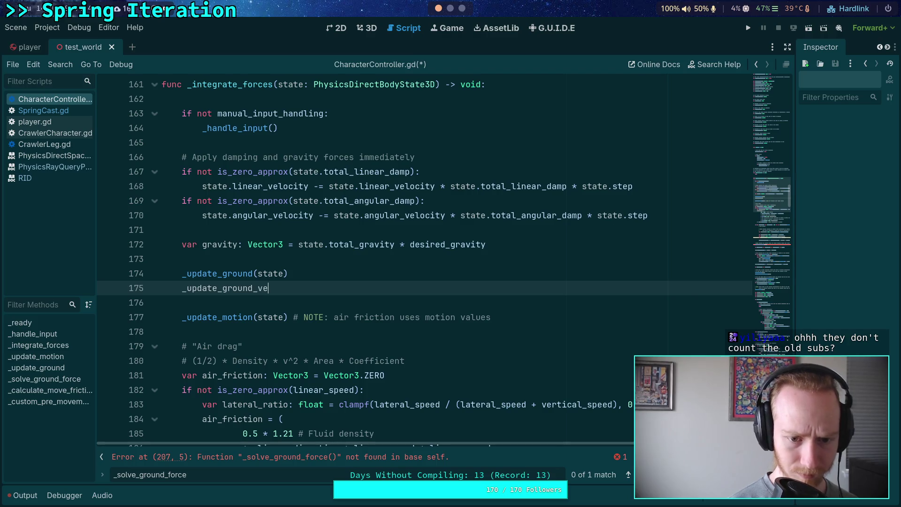
pyautogui.write('ctors(state)')
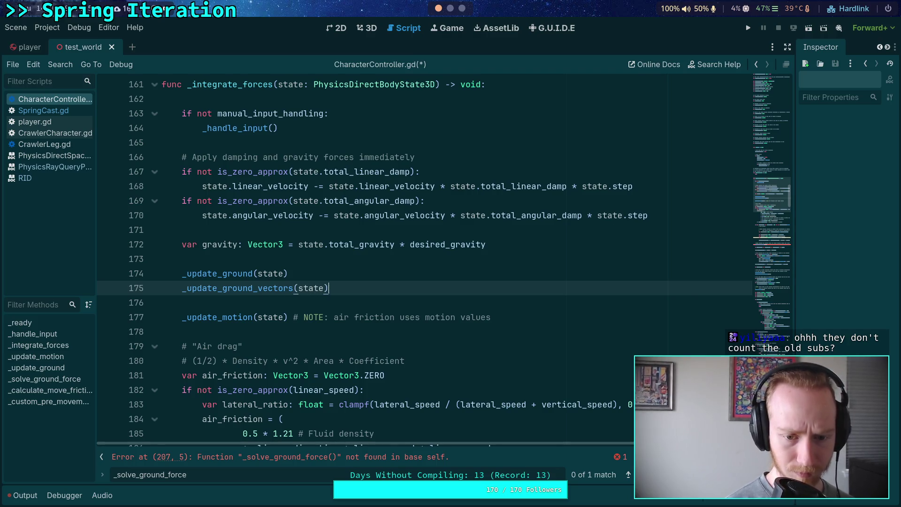
pyautogui.press('Down')
pyautogui.press('BackSpace')
pyautogui.scroll(-20, 515, 295)
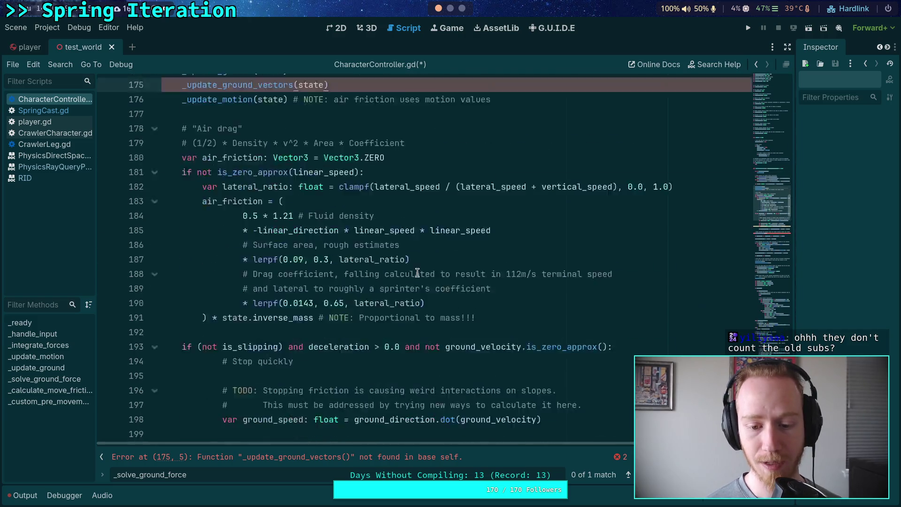
pyautogui.scroll(-20, 515, 295)
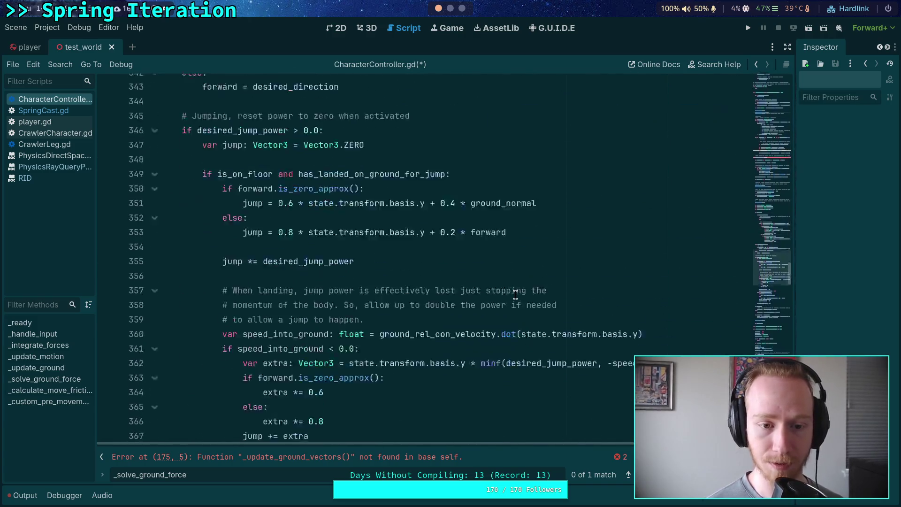
pyautogui.scroll(2, 516, 295)
pyautogui.scroll(-15, 515, 295)
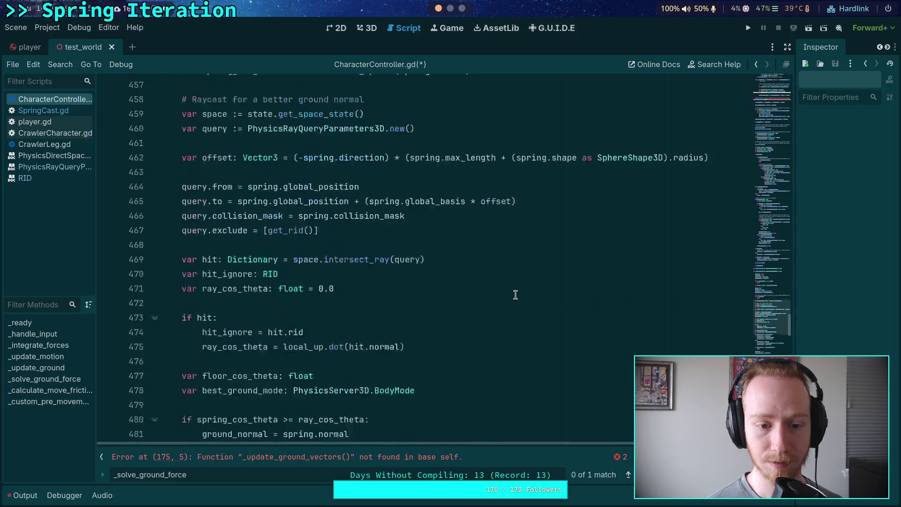
pyautogui.scroll(-13, 515, 294)
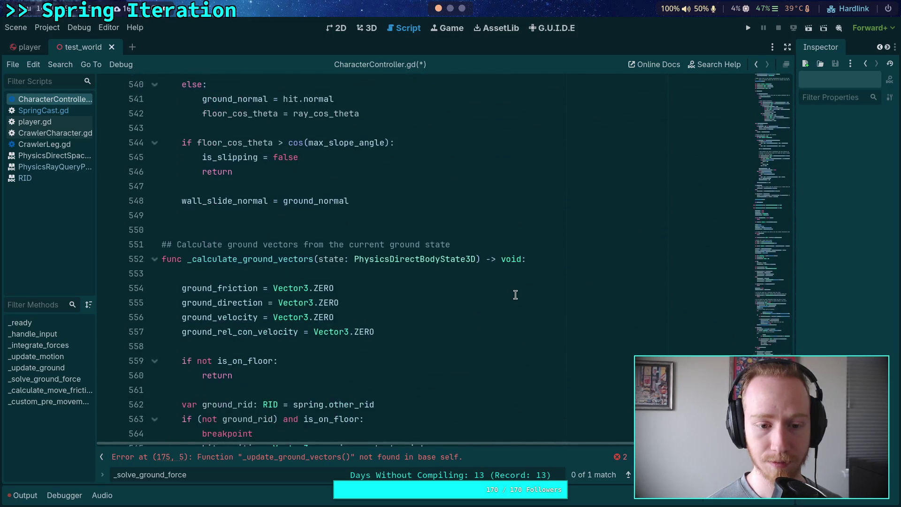
pyautogui.click(518, 275)
pyautogui.scroll(20, 533, 284)
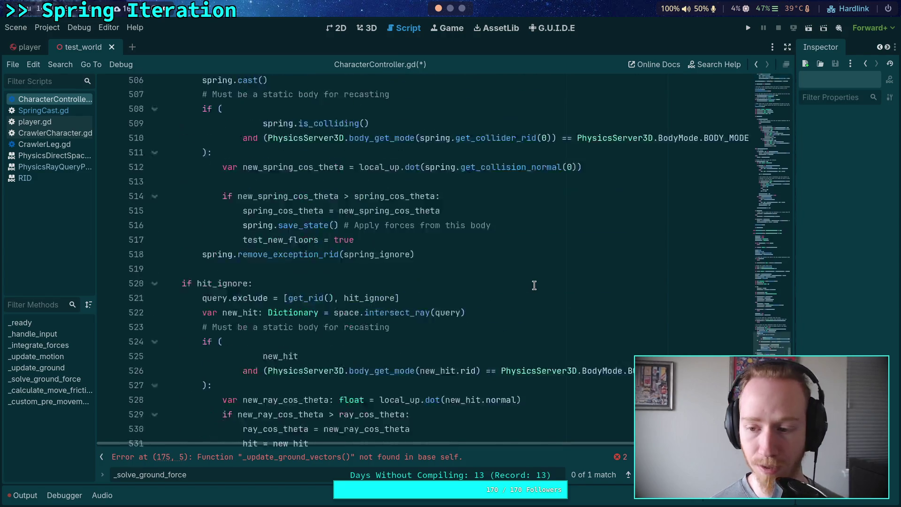
pyautogui.scroll(20, 558, 295)
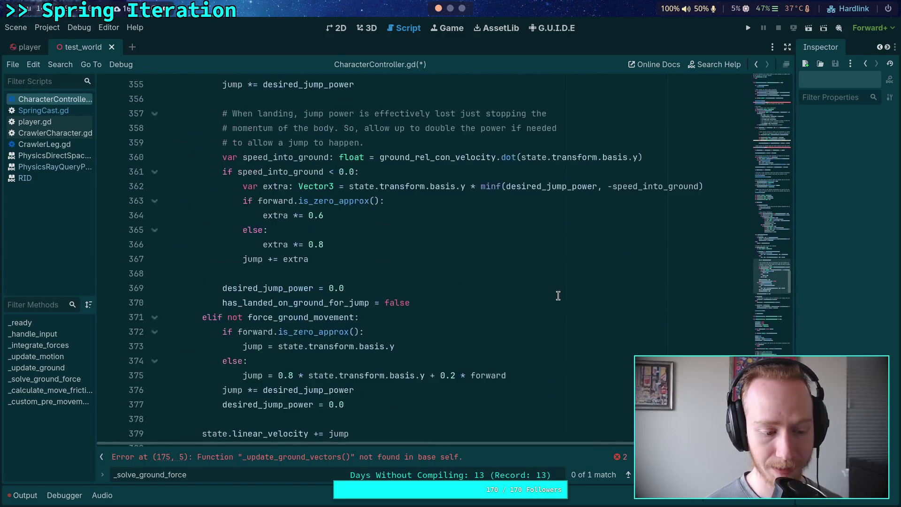
pyautogui.scroll(20, 557, 294)
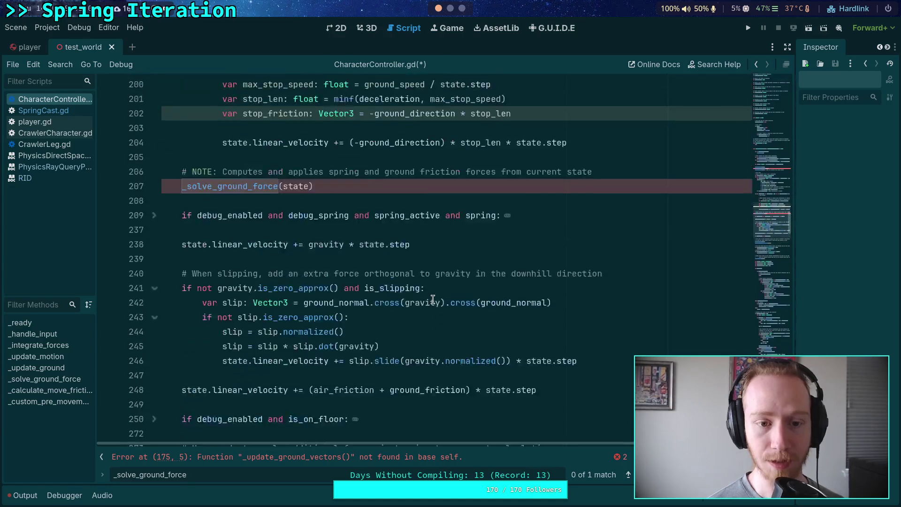
pyautogui.click(347, 313)
pyautogui.scroll(10, 241, 370)
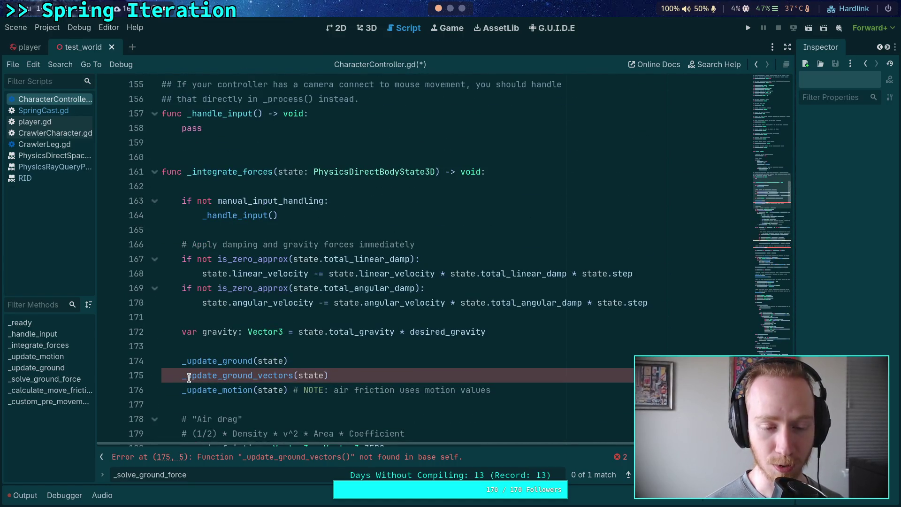
# Rename the call on line 175 to _calculate_ground_vectors(state)
pyautogui.moveTo(187, 376); pyautogui.dragTo(216, 375)
pyautogui.write('calculate')
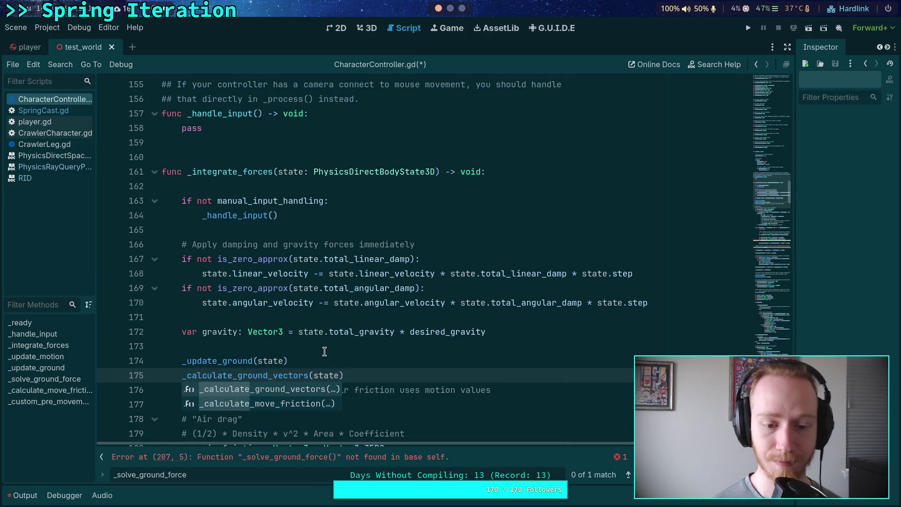
pyautogui.click(272, 346)
pyautogui.scroll(-1, 273, 357)
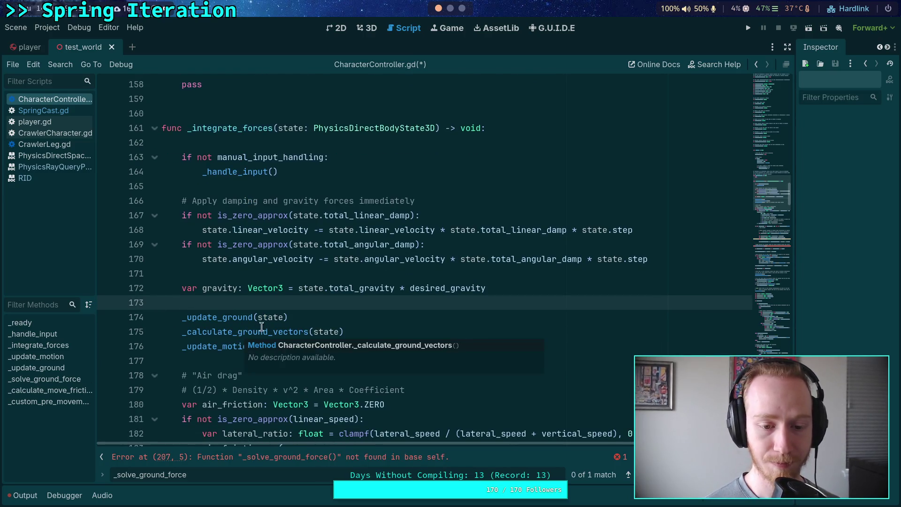
pyautogui.click(330, 314)
pyautogui.press('Return')
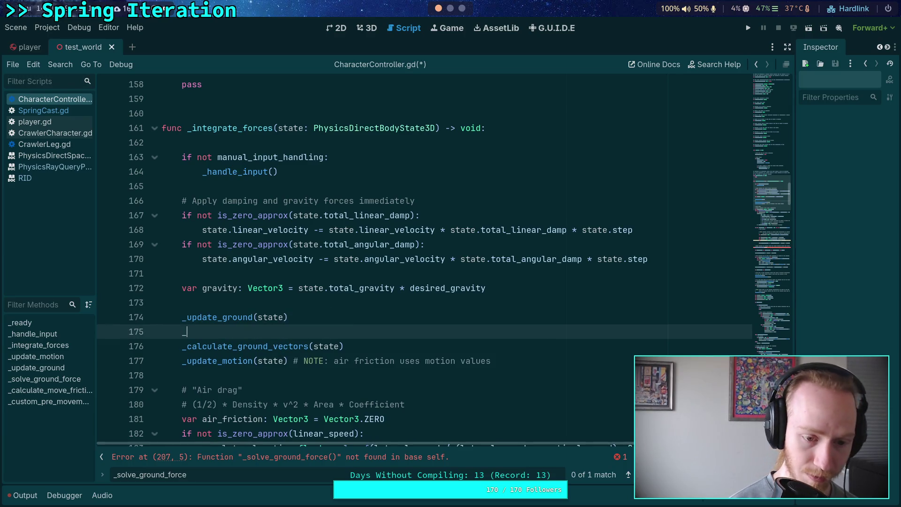
pyautogui.write('_cal')
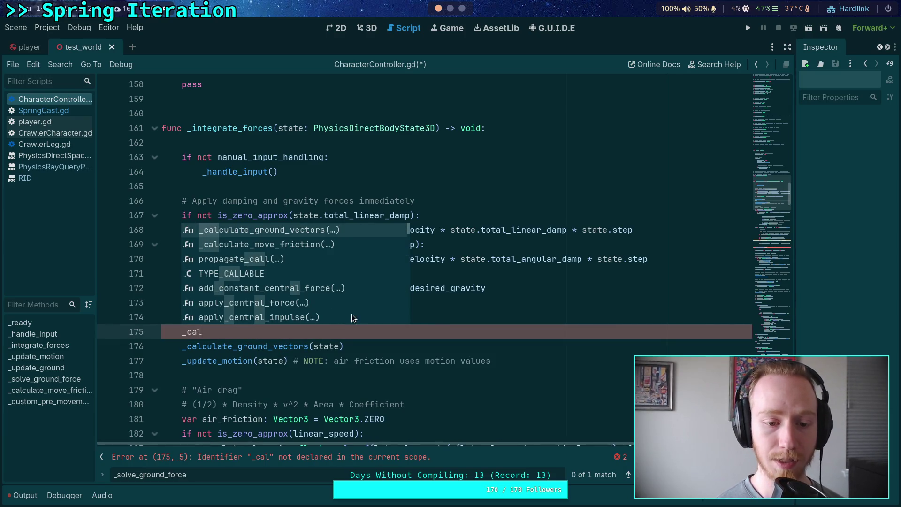
pyautogui.press('Escape')
pyautogui.press('BackSpace')
pyautogui.press('BackSpace')
pyautogui.press('BackSpace')
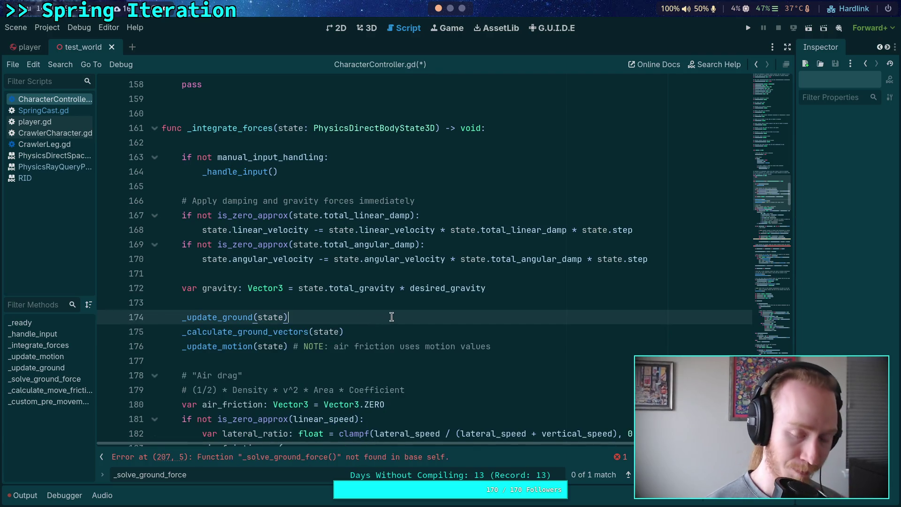
pyautogui.click(393, 327)
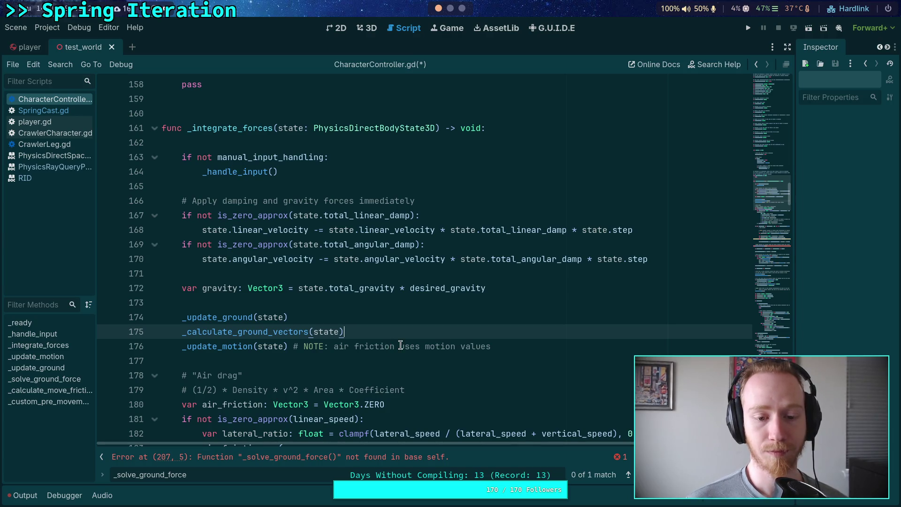
# Move _update_motion(state) above _calculate_ground_vectors and delete its air-friction comment
pyautogui.click(425, 346)
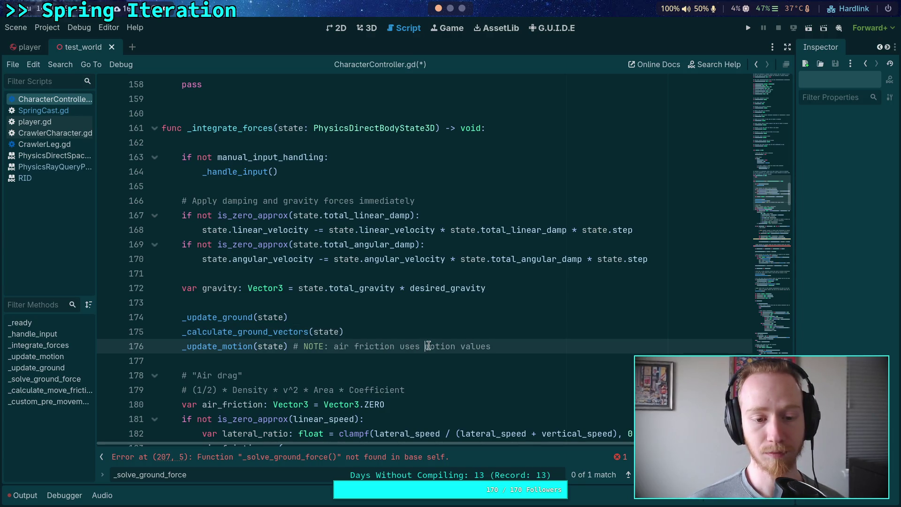
pyautogui.hotkey('alt', 'Up')
pyautogui.press('Return')
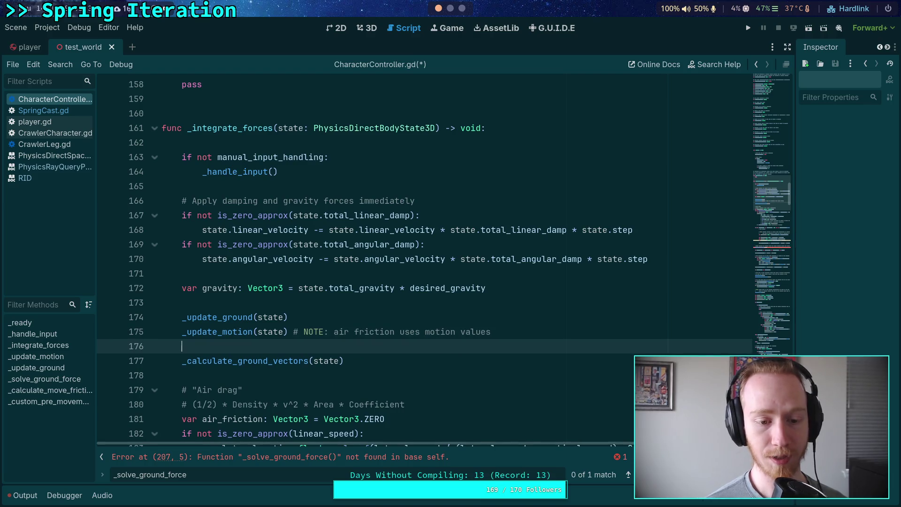
pyautogui.moveTo(288, 331); pyautogui.dragTo(508, 334)
pyautogui.press('BackSpace')
pyautogui.click(408, 361)
# Replace the _solve_ground_force(state) call on line 208 with the pasted spring.solve_forces call
pyautogui.scroll(-10, 412, 347)
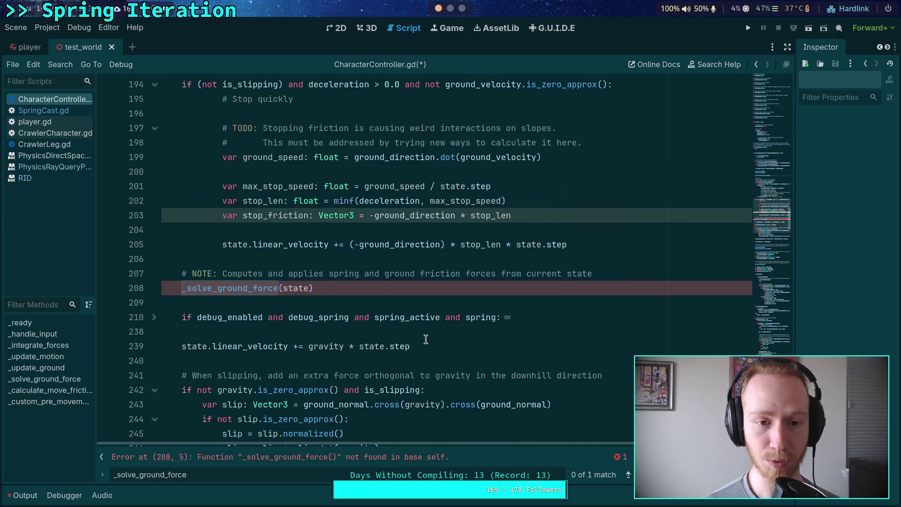
pyautogui.scroll(1, 417, 336)
pyautogui.scroll(-3, 409, 324)
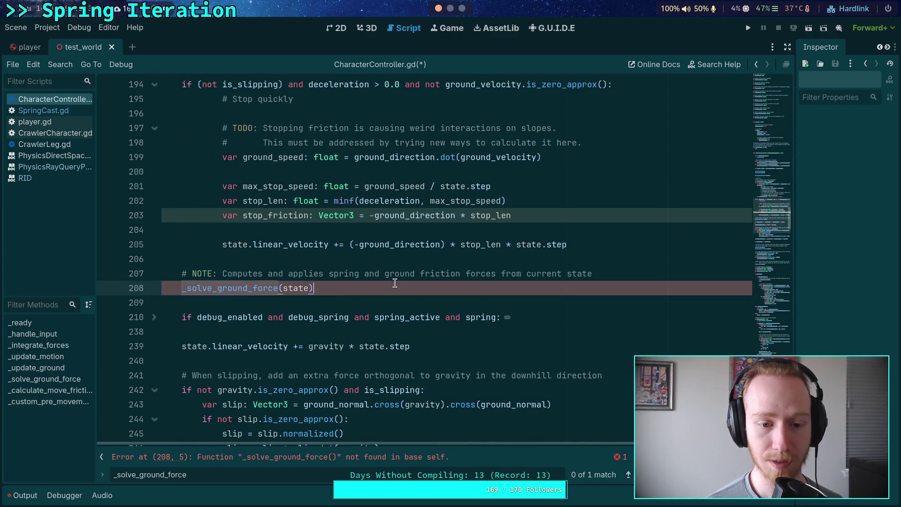
pyautogui.moveTo(348, 290); pyautogui.dragTo(182, 288)
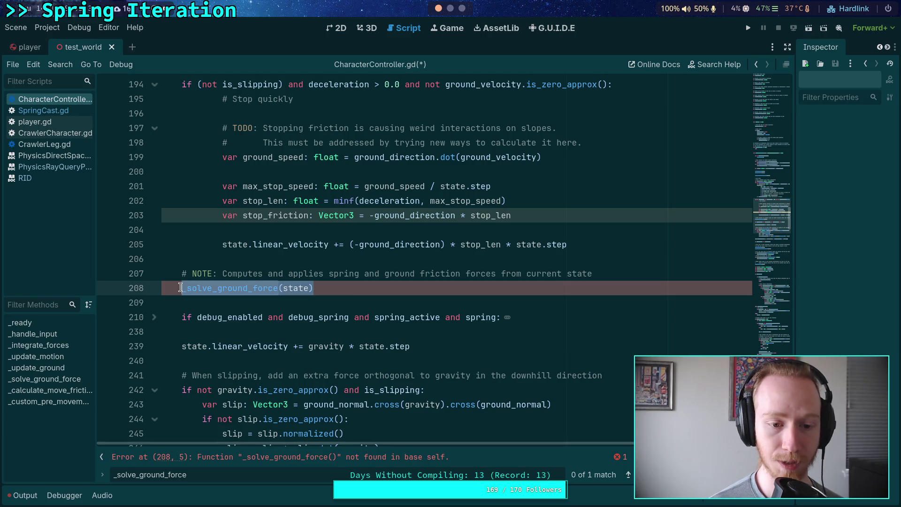
pyautogui.write('spring.solve_forces(state.step, desired_height_offset, combined_restitution)')
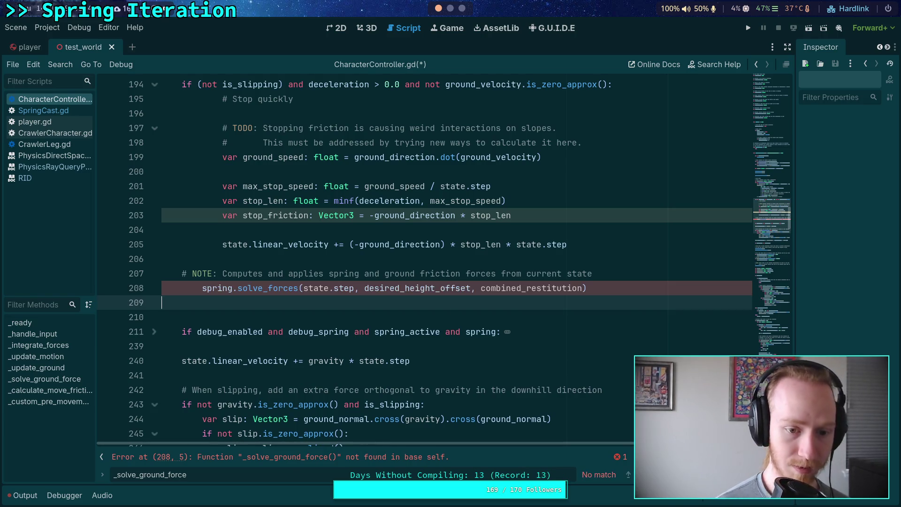
pyautogui.click(201, 288)
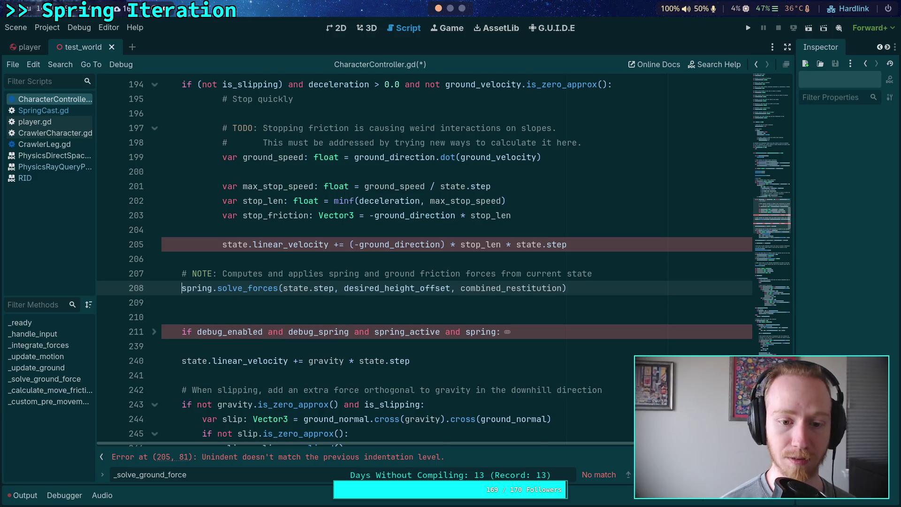
pyautogui.press('BackSpace')
pyautogui.press('Return')
pyautogui.press('Up')
# Wrap the spring.solve_forces call in an 'if spring_active and spring:' condition
pyautogui.write('if sprin')
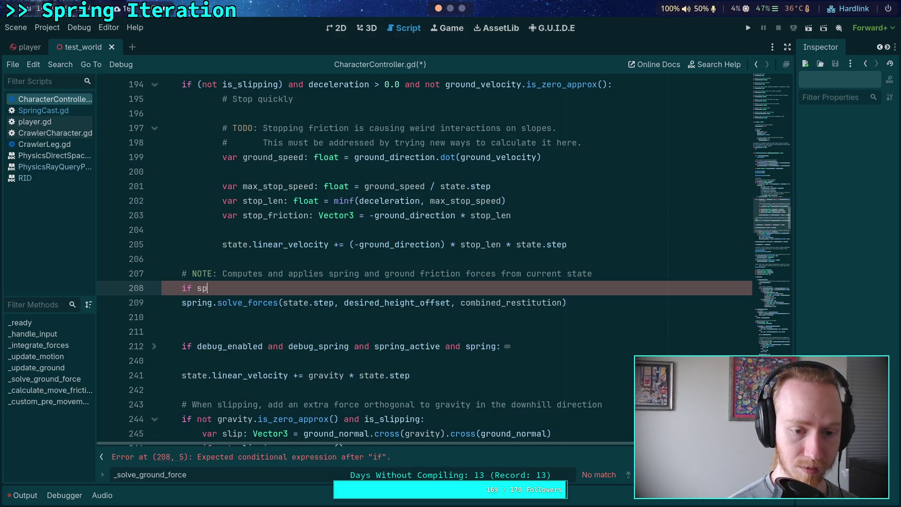
pyautogui.write('(')
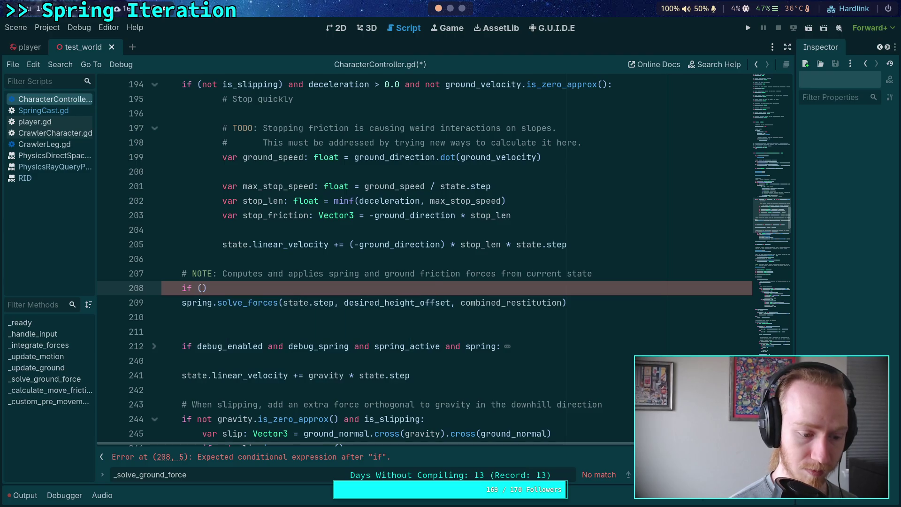
pyautogui.press('BackSpace')
pyautogui.write('spring')
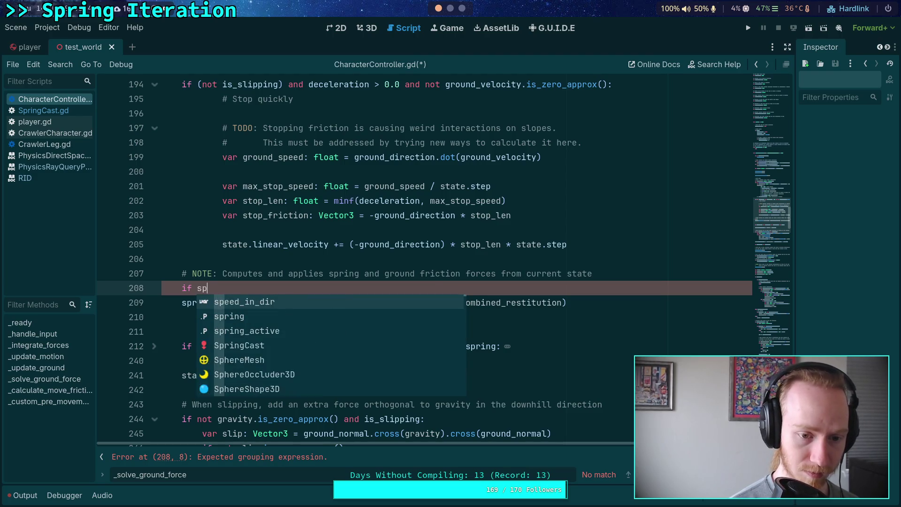
pyautogui.press('Down')
pyautogui.press('Return')
pyautogui.write('and spring:')
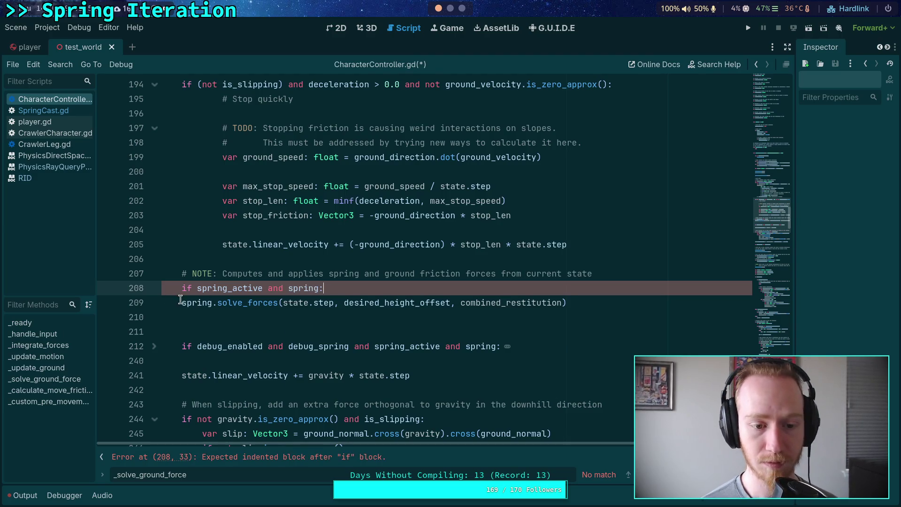
pyautogui.press('Return')
pyautogui.press('Delete')
pyautogui.press('End')
pyautogui.press('Delete')
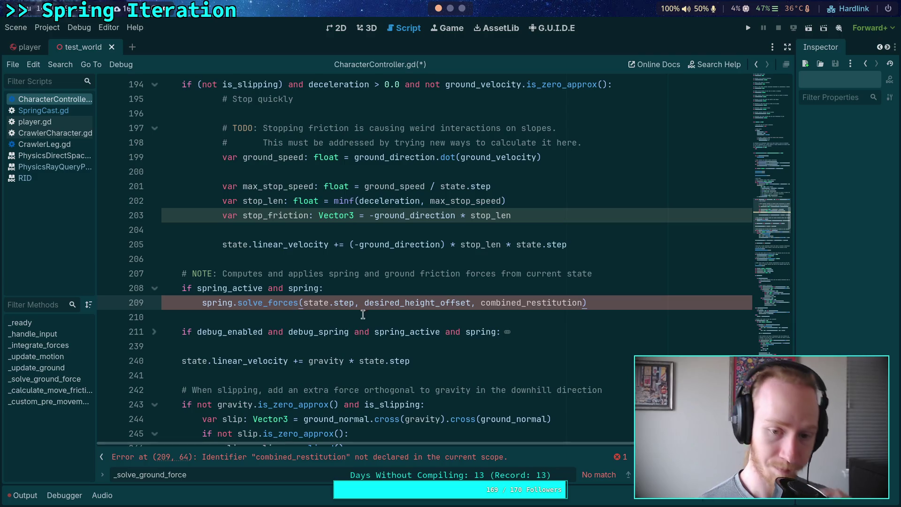
# Inspect the undeclared combined_restitution argument on line 209
pyautogui.moveTo(374, 299)
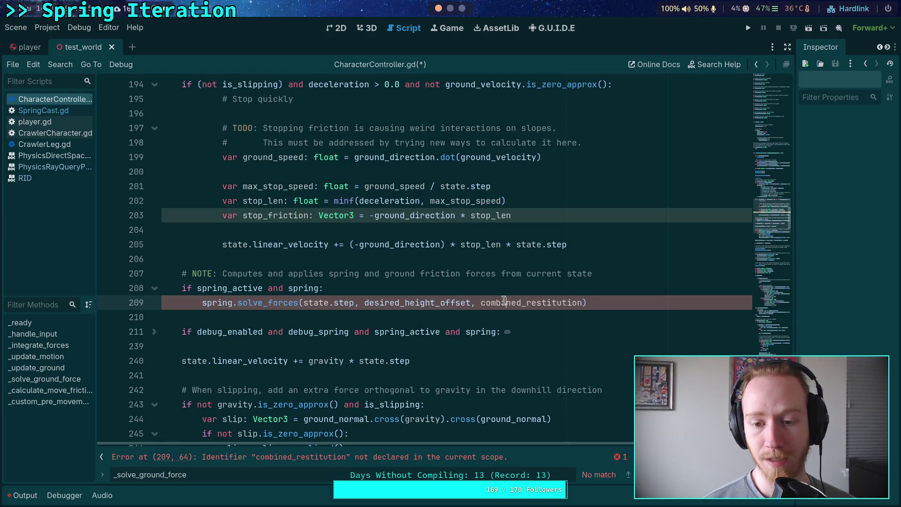
pyautogui.doubleClick(491, 303)
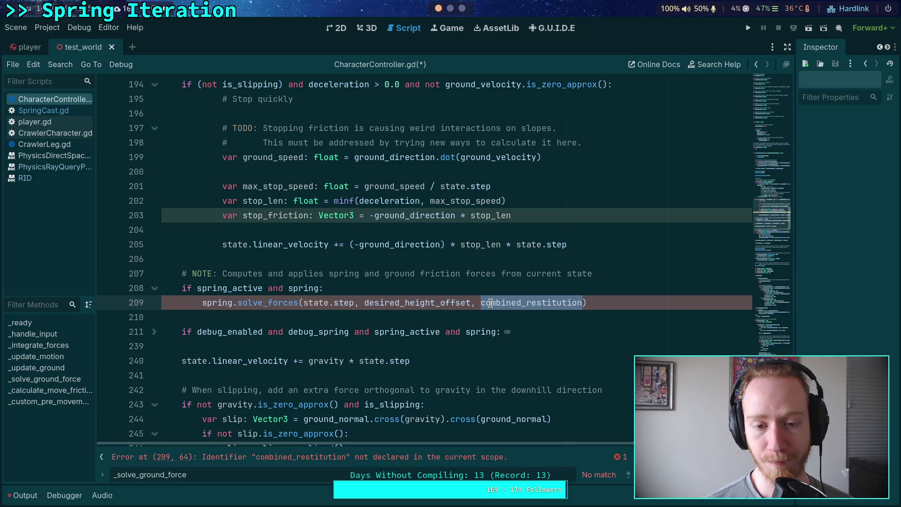
pyautogui.click(497, 294)
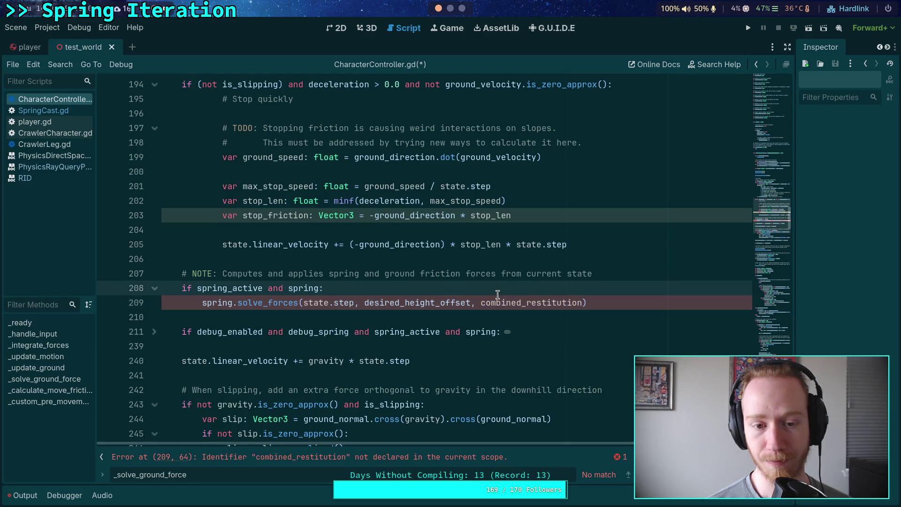
pyautogui.scroll(-3, 501, 303)
# Jump to the ground code near line 570, highlight friction_coef uses, and review lines 570–605
pyautogui.moveTo(774, 215); pyautogui.dragTo(783, 373)
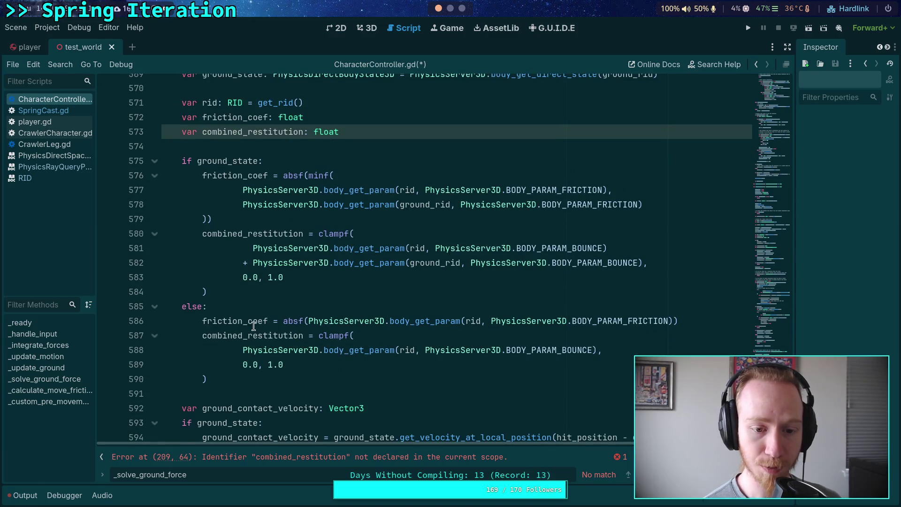
pyautogui.doubleClick(235, 321)
pyautogui.scroll(-6, 356, 304)
pyautogui.scroll(2, 468, 330)
pyautogui.moveTo(468, 330)
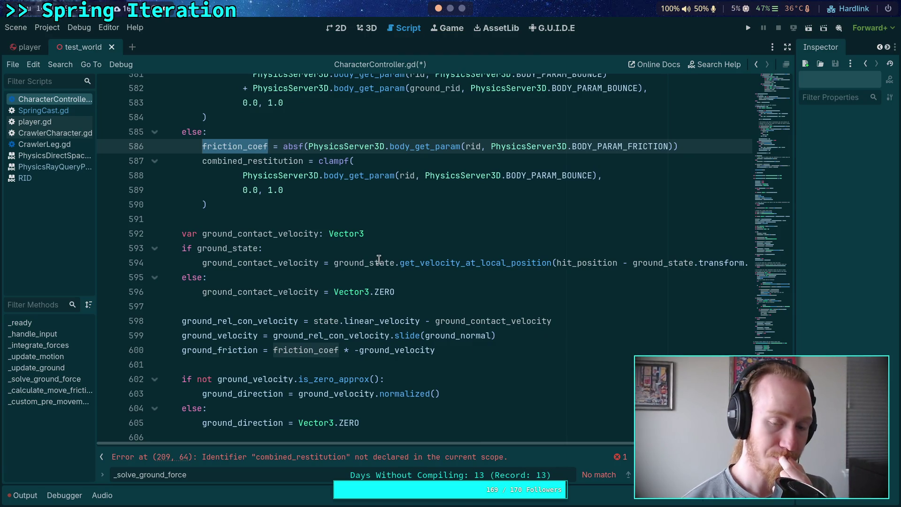
pyautogui.scroll(4, 318, 239)
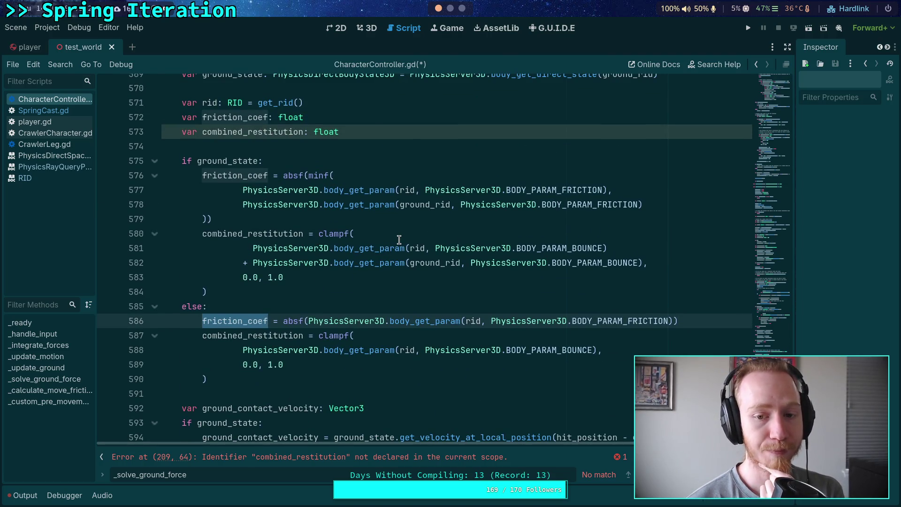
pyautogui.scroll(-8, 398, 240)
pyautogui.scroll(5, 398, 239)
pyautogui.scroll(1, 398, 239)
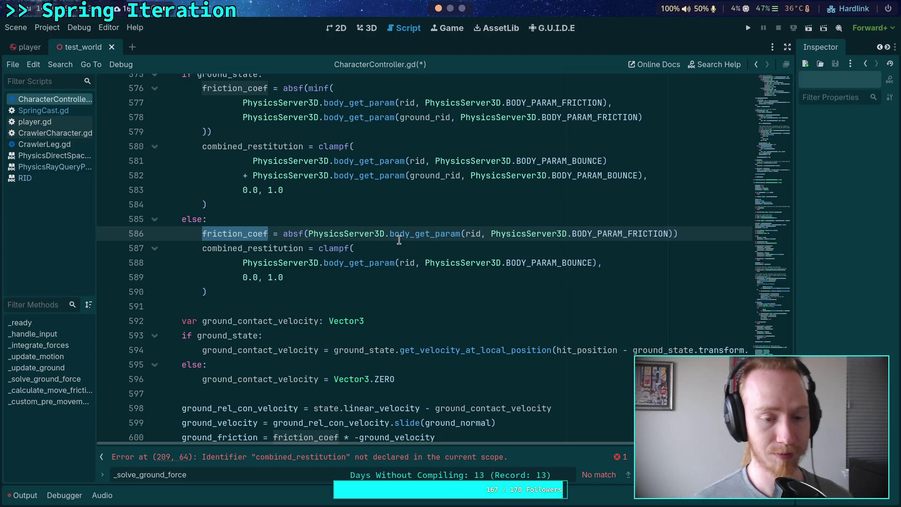
pyautogui.click(323, 219)
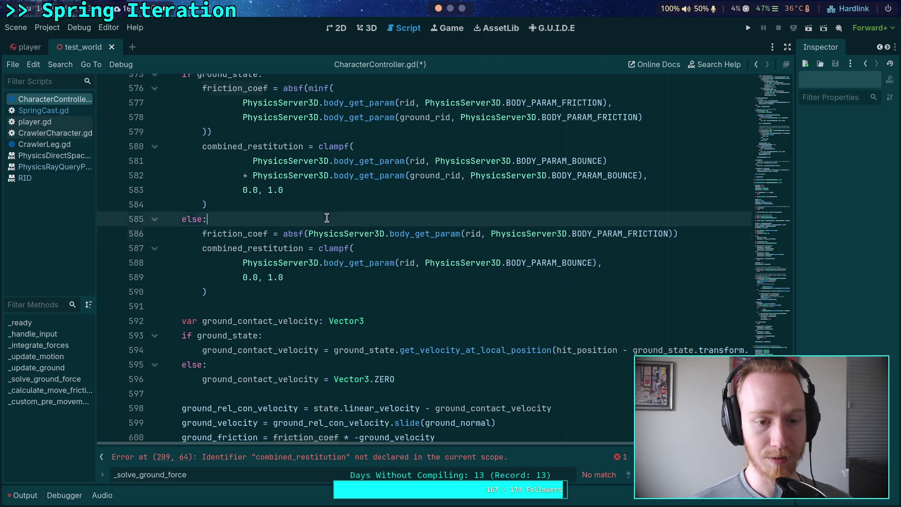
pyautogui.click(308, 307)
pyautogui.scroll(-2, 309, 309)
pyautogui.click(309, 308)
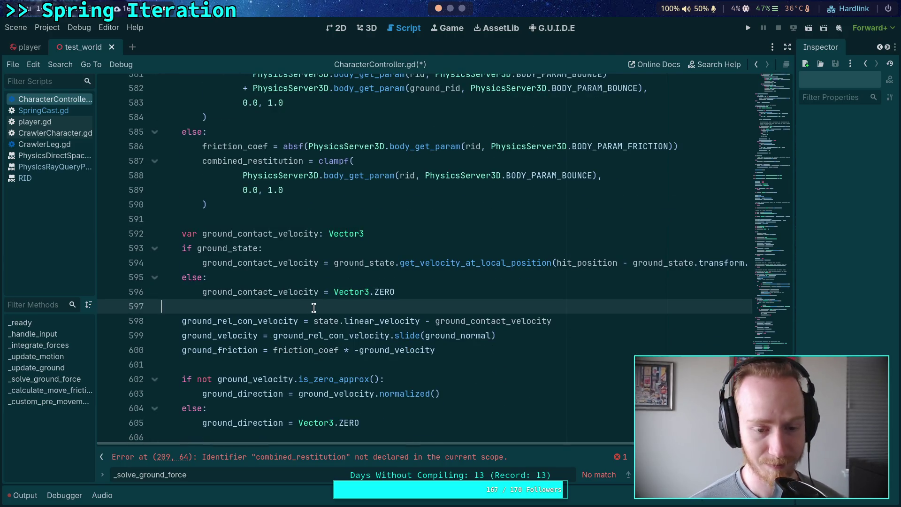
pyautogui.scroll(-3, 313, 307)
pyautogui.click(322, 232)
pyautogui.scroll(3, 322, 232)
pyautogui.click(322, 220)
pyautogui.scroll(4, 322, 221)
pyautogui.click(319, 126)
pyautogui.scroll(2, 315, 233)
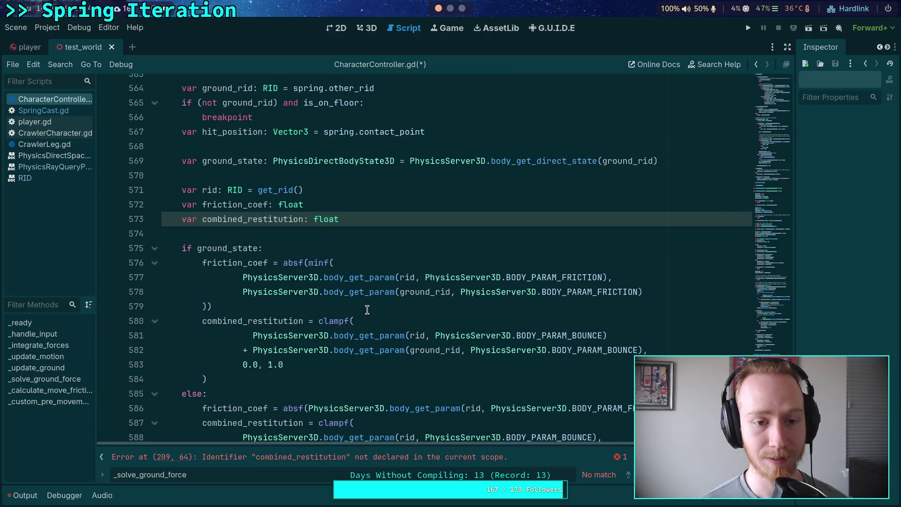
pyautogui.click(316, 233)
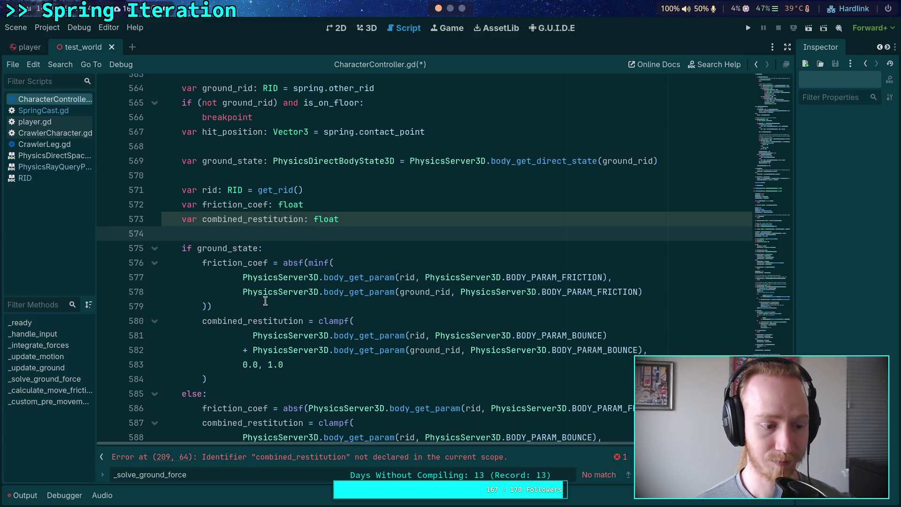
pyautogui.scroll(3, 265, 301)
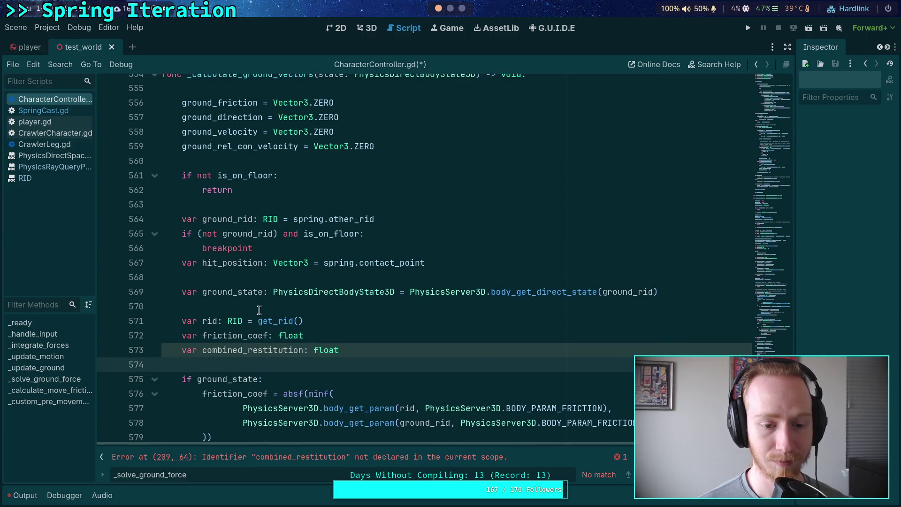
pyautogui.scroll(3, 260, 307)
pyautogui.click(232, 333)
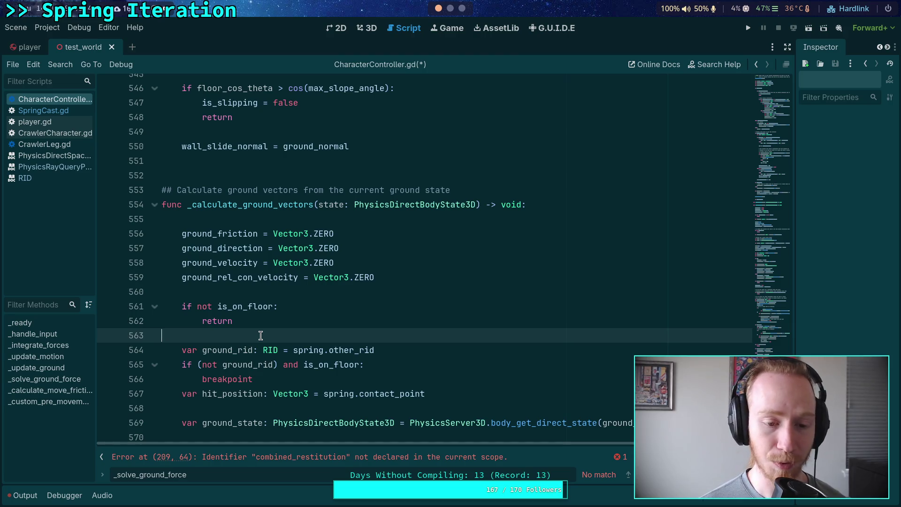
# Select the friction_coef and combined_restitution declarations around line 572
pyautogui.scroll(-4, 261, 335)
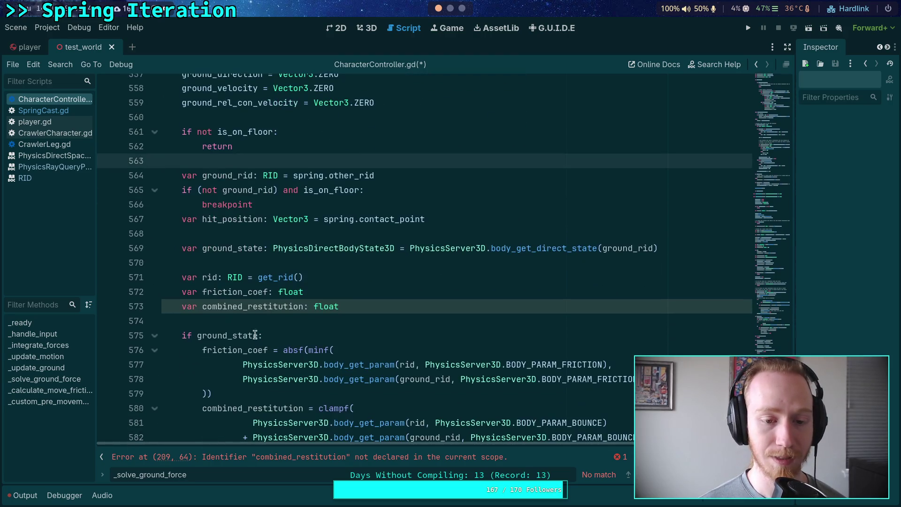
pyautogui.click(229, 319)
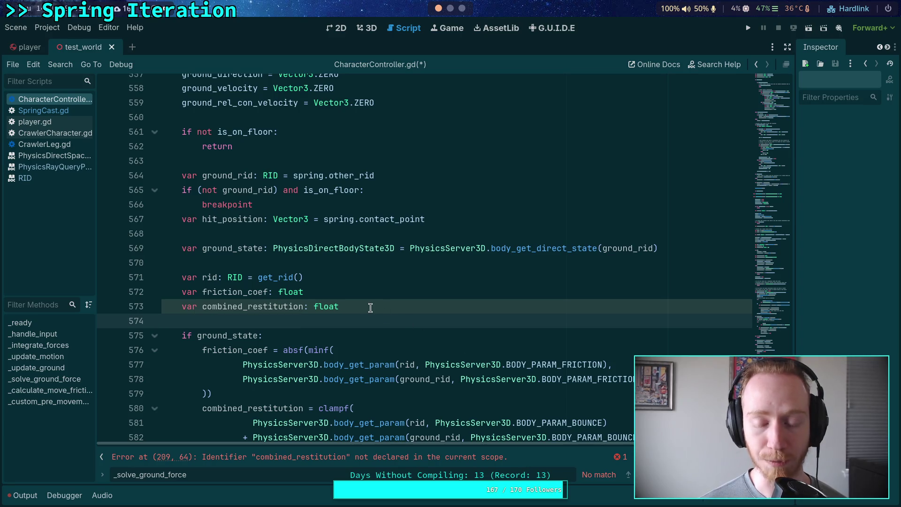
pyautogui.moveTo(186, 293); pyautogui.dragTo(377, 303)
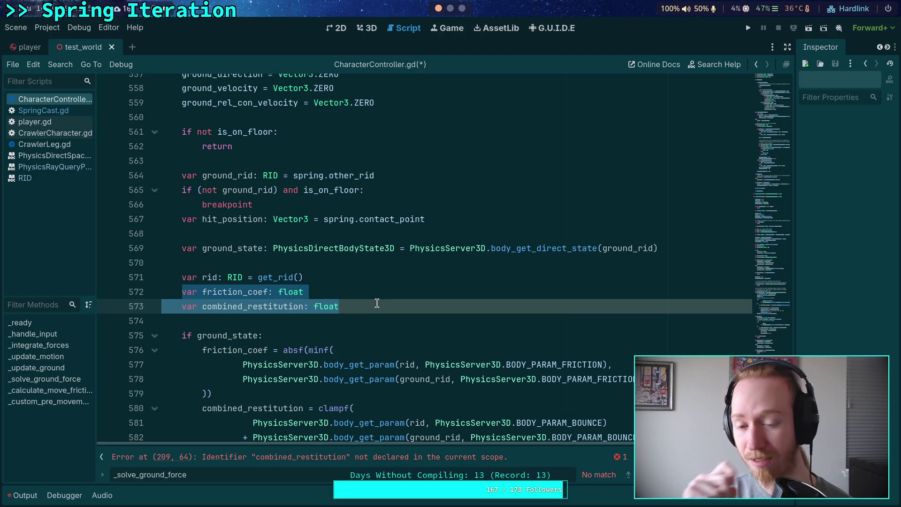
pyautogui.click(337, 306)
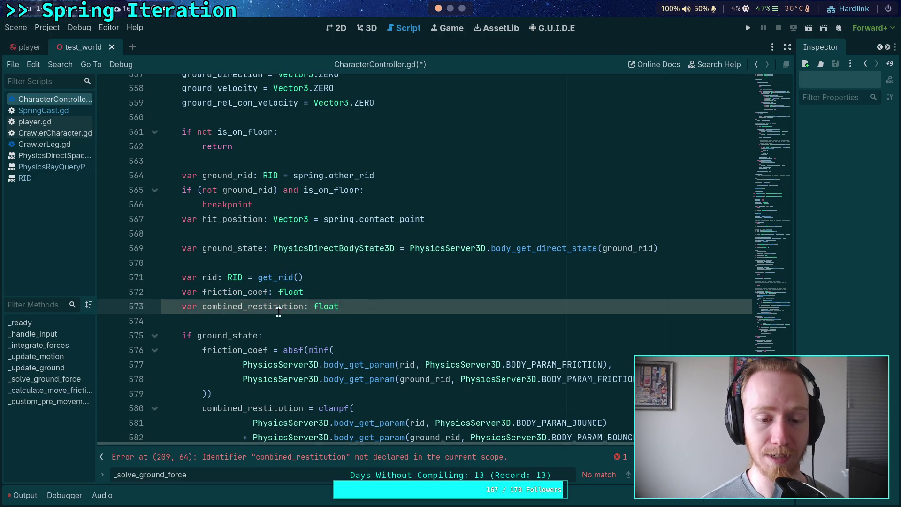
pyautogui.scroll(-2, 361, 320)
pyautogui.moveTo(182, 292)
pyautogui.mouseDown()
pyautogui.moveTo(360, 320)
pyautogui.moveTo(308, 334)
pyautogui.moveTo(366, 332)
pyautogui.mouseUp()
pyautogui.scroll(-3, 308, 334)
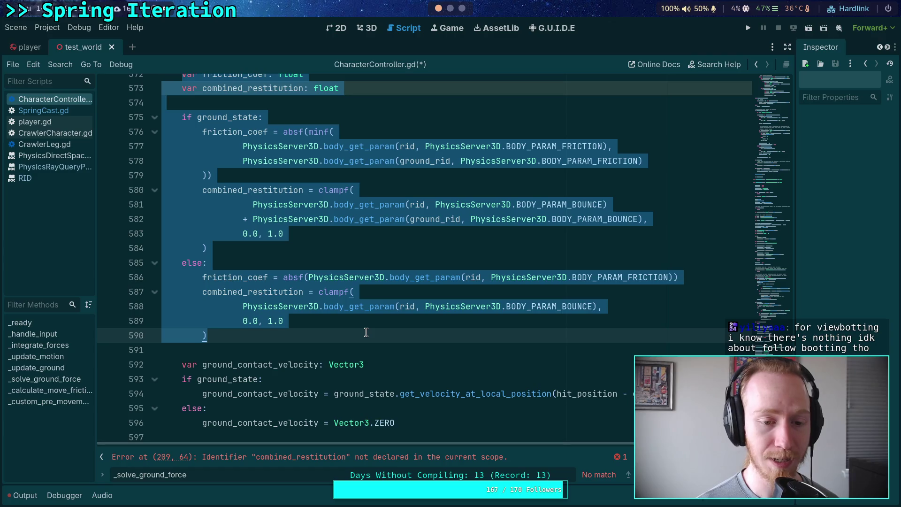
pyautogui.scroll(2, 360, 335)
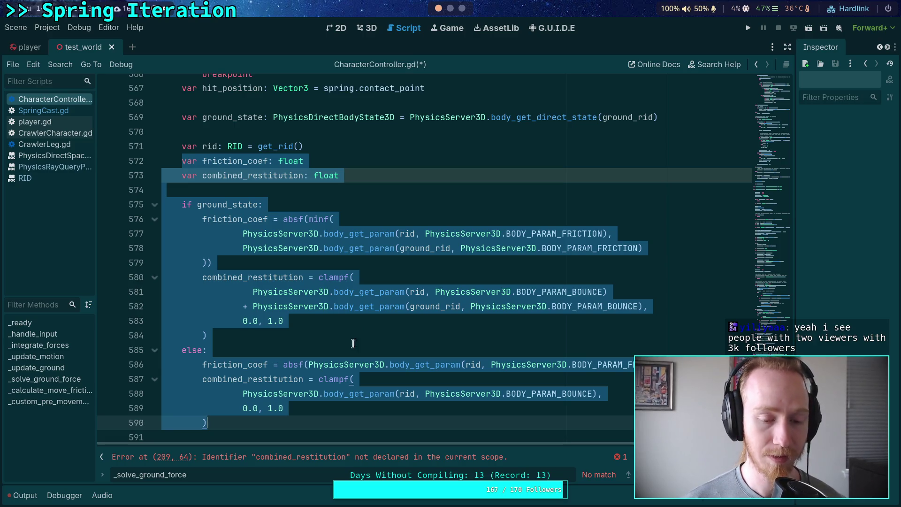
# Select the whole if ground_state/else block from line 590 up to line 575
pyautogui.moveTo(241, 422); pyautogui.dragTo(234, 261)
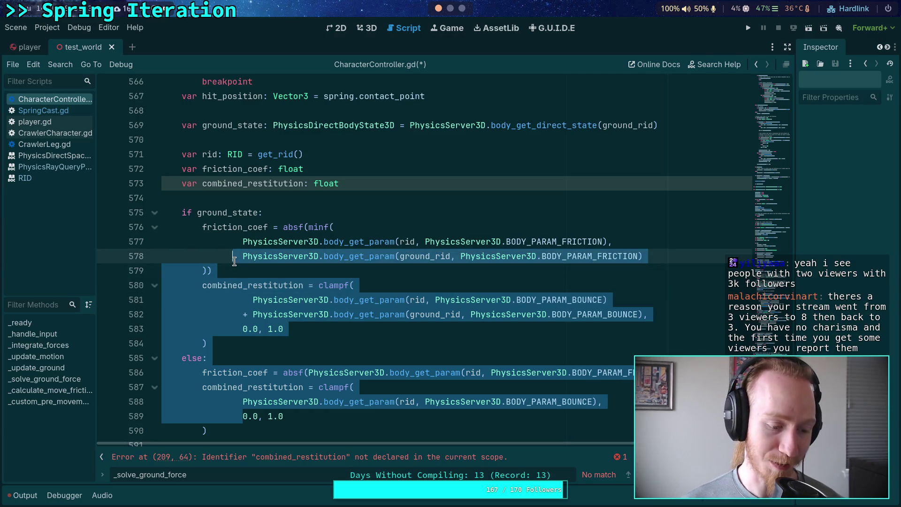
pyautogui.moveTo(234, 261)
pyautogui.mouseDown()
pyautogui.moveTo(227, 282)
pyautogui.moveTo(221, 244)
pyautogui.moveTo(161, 200)
pyautogui.mouseUp()
pyautogui.scroll(-1, 203, 239)
pyautogui.click(216, 385)
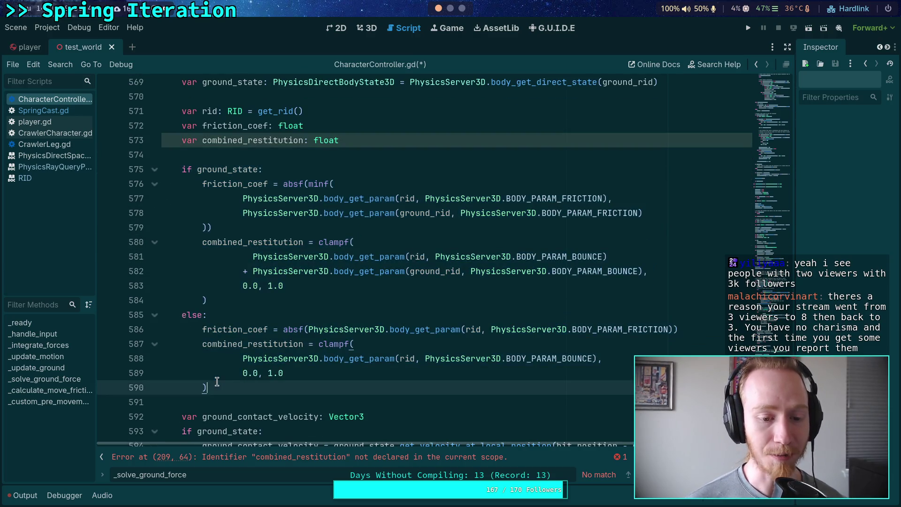
pyautogui.moveTo(215, 386)
pyautogui.mouseDown()
pyautogui.moveTo(206, 253)
pyautogui.moveTo(152, 166)
pyautogui.mouseUp()
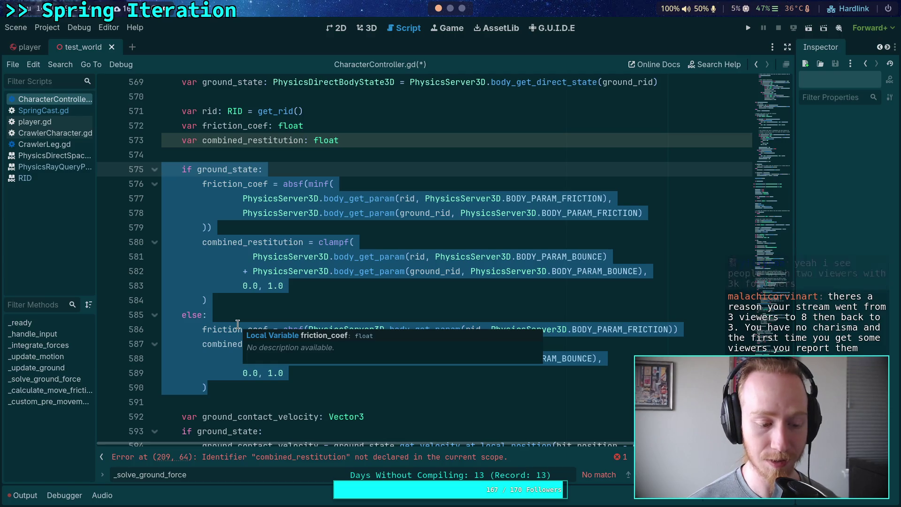
pyautogui.click(253, 386)
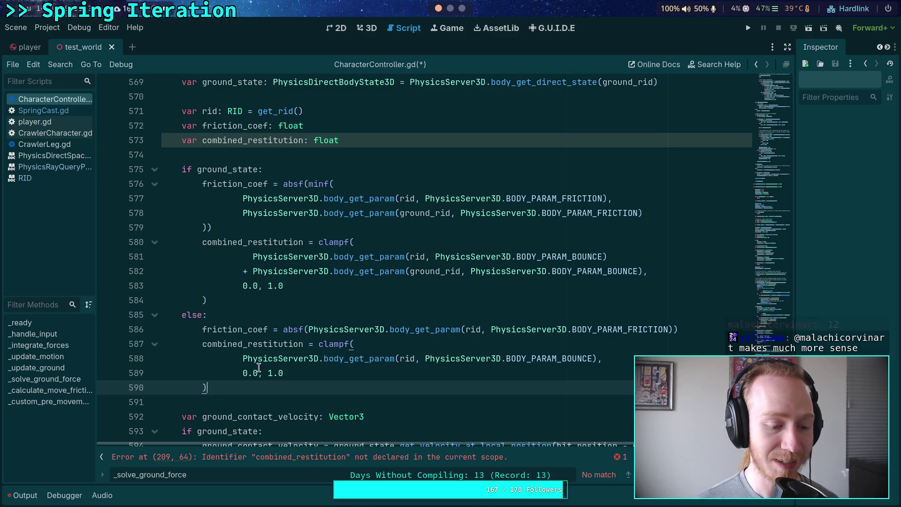
pyautogui.moveTo(262, 363)
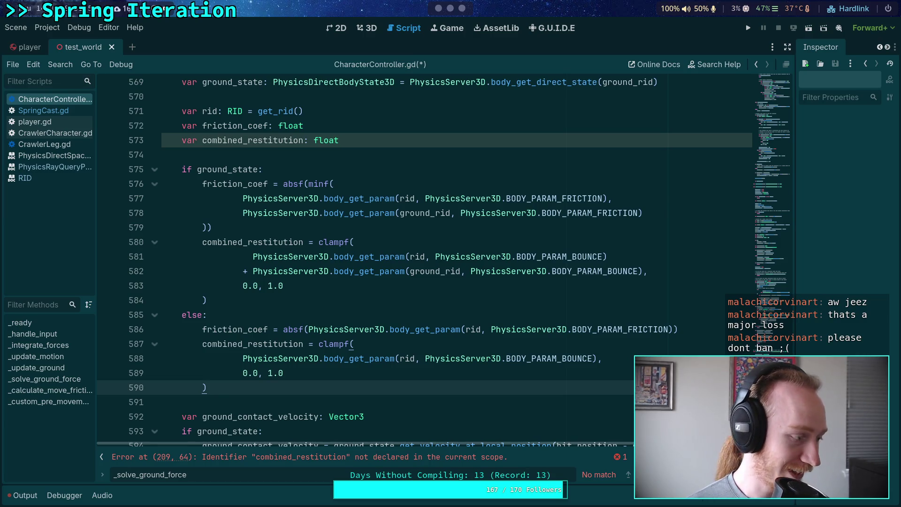
pyautogui.moveTo(1, 253)
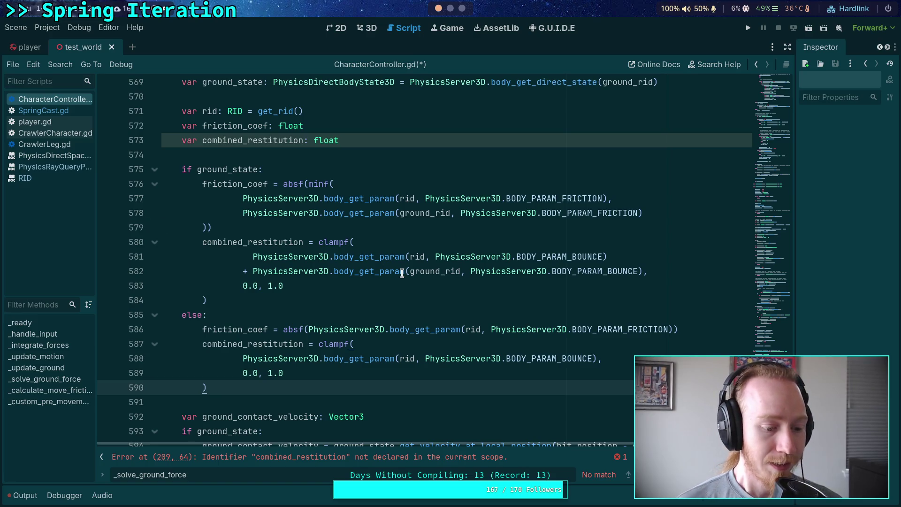
pyautogui.moveTo(402, 273)
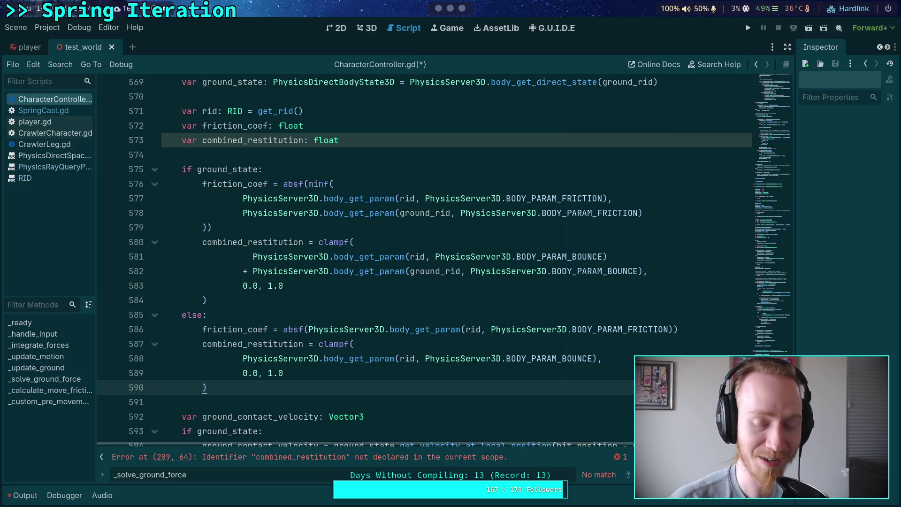
# Close the search results bar and scroll back through _calculate_ground_vectors
pyautogui.click(243, 402)
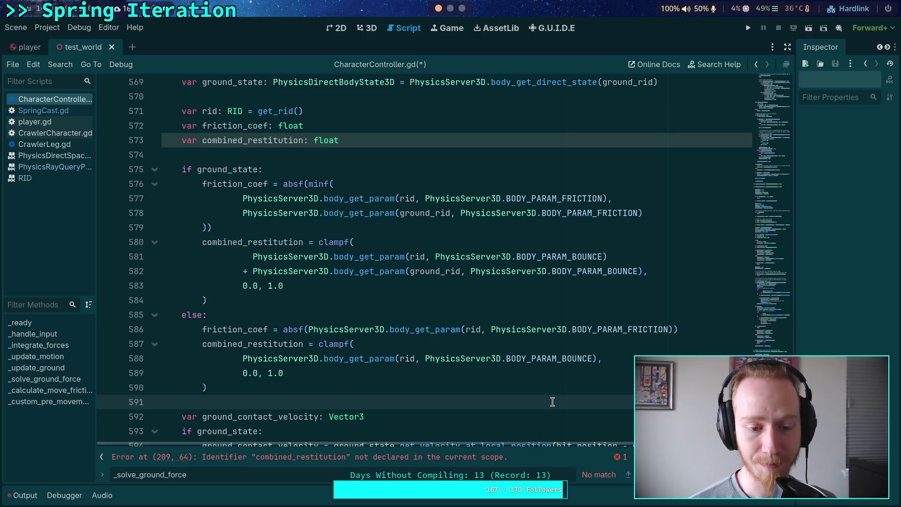
pyautogui.scroll(-2, 544, 404)
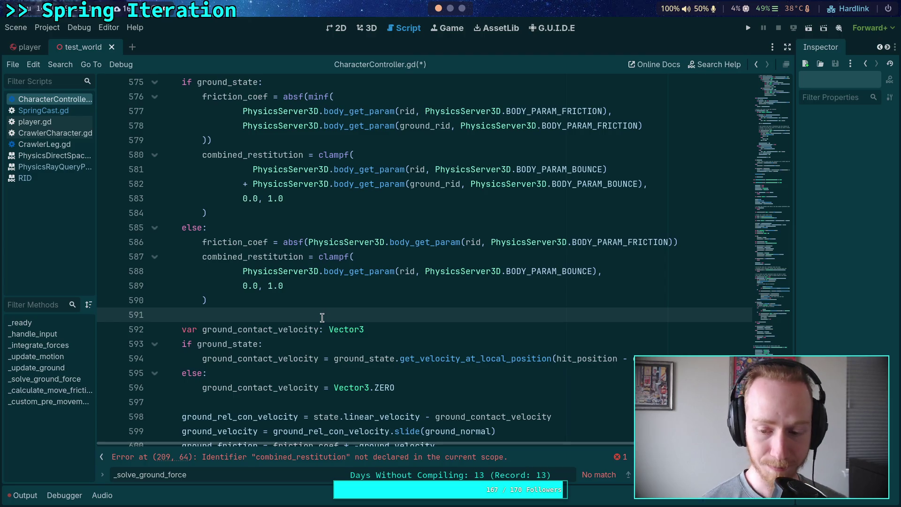
pyautogui.press('Escape')
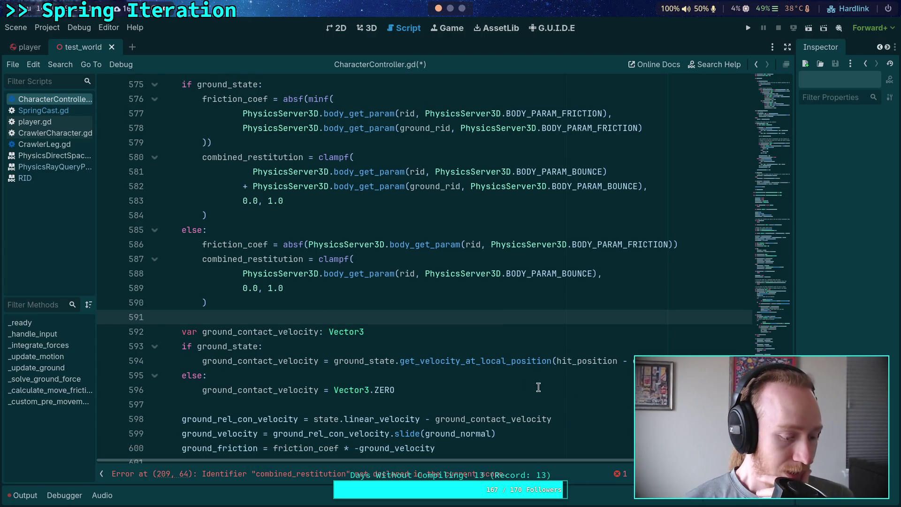
pyautogui.scroll(7, 349, 312)
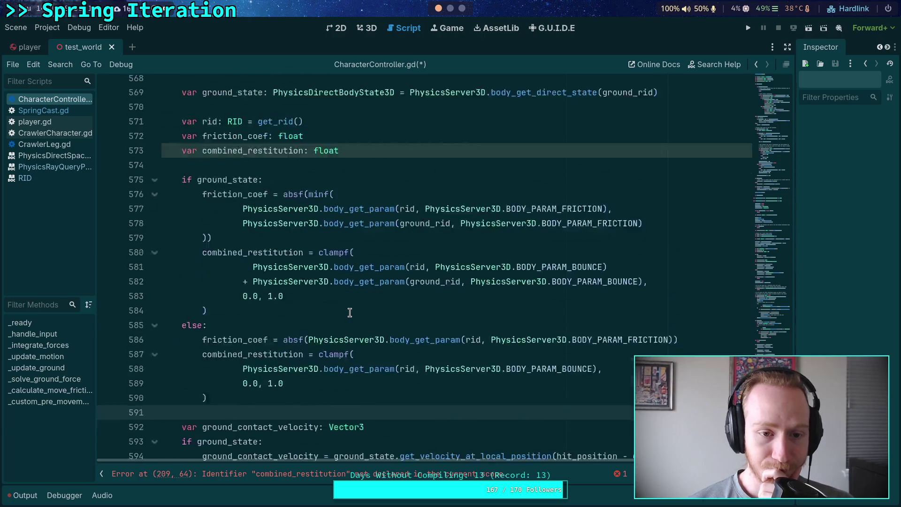
pyautogui.scroll(1, 347, 318)
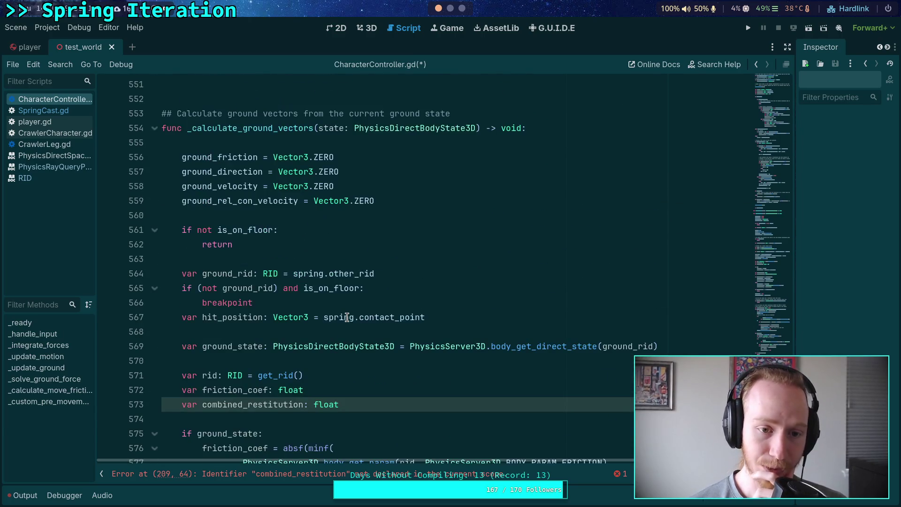
pyautogui.scroll(-11, 347, 318)
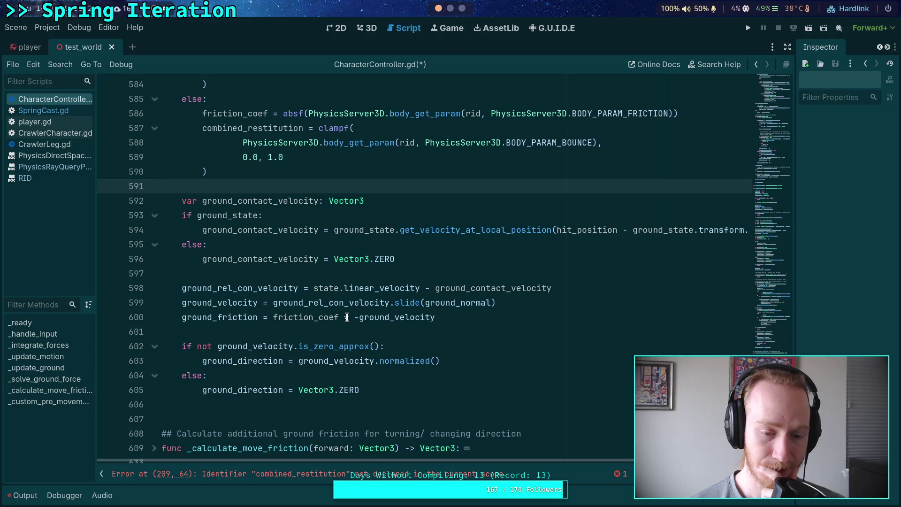
# Inspect the ground_friction uses around lines 597–600
pyautogui.doubleClick(298, 318)
pyautogui.doubleClick(228, 318)
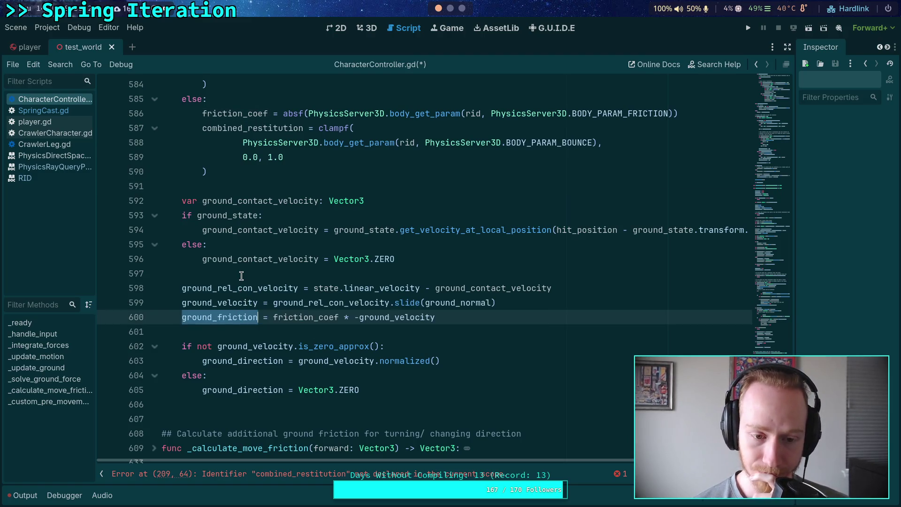
pyautogui.scroll(1, 243, 275)
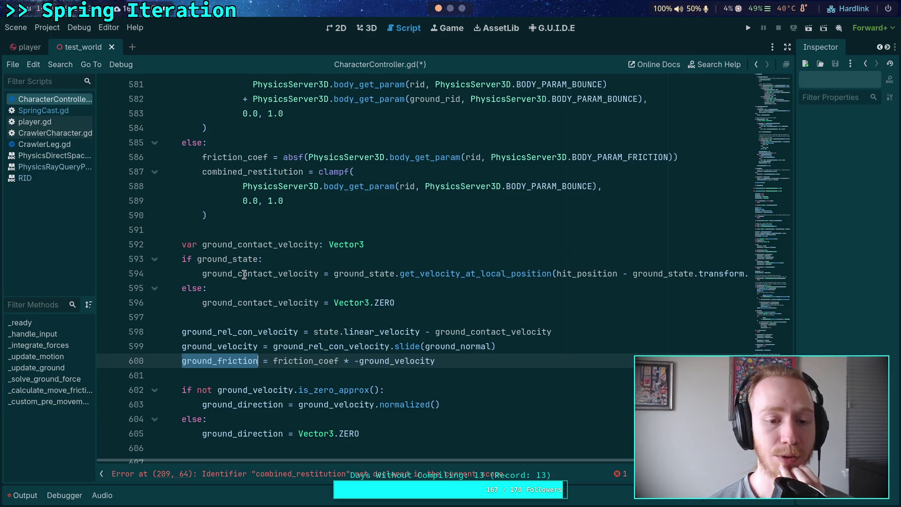
pyautogui.click(209, 318)
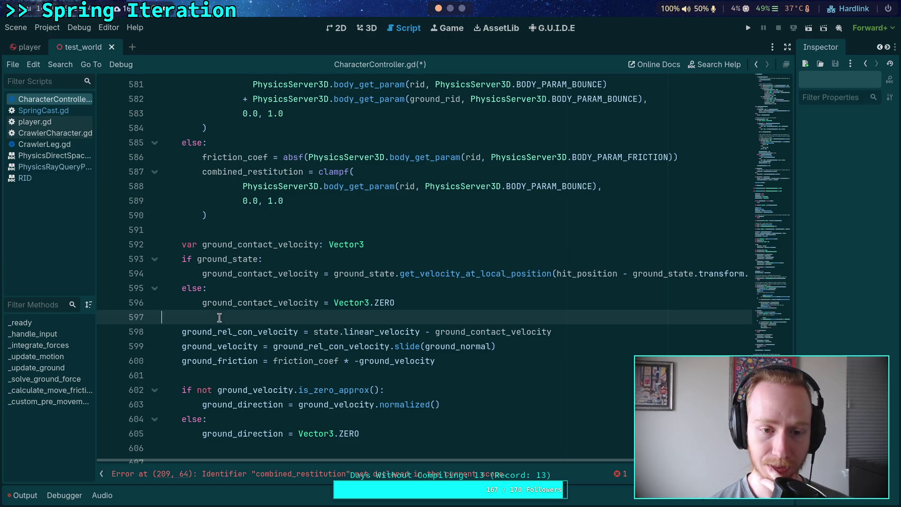
pyautogui.moveTo(232, 342)
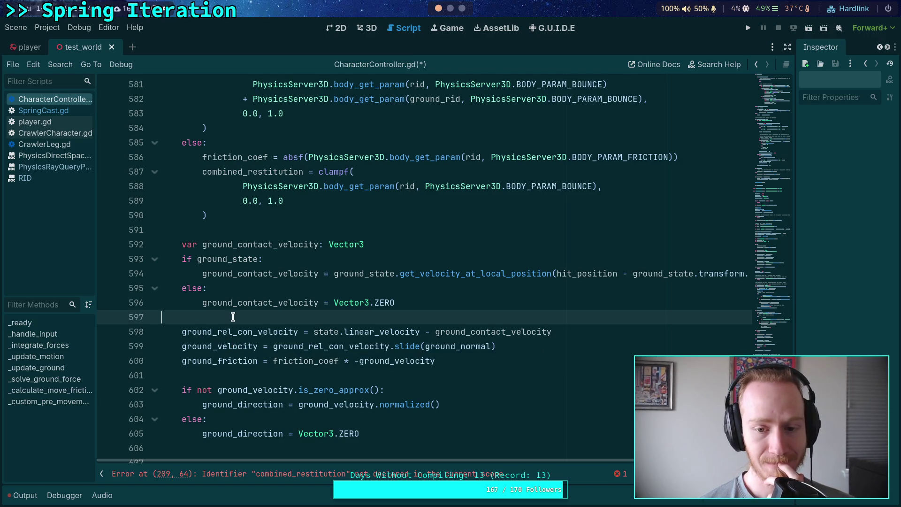
pyautogui.scroll(3, 233, 317)
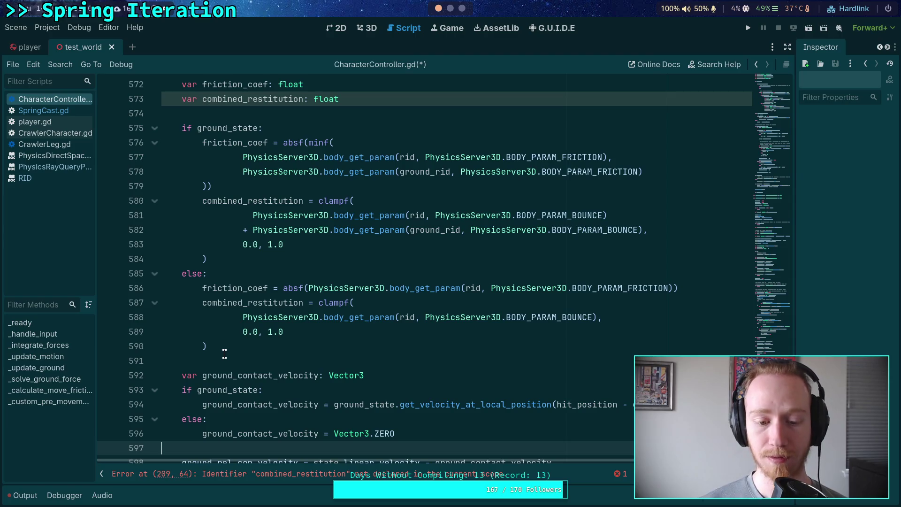
pyautogui.scroll(3, 224, 354)
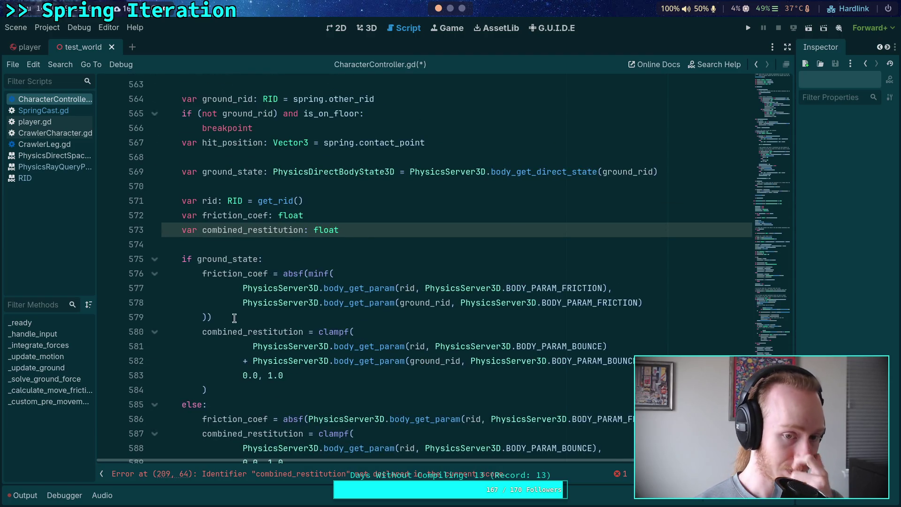
# Highlight combined_restitution uses, then select the declarations on lines 572–573
pyautogui.doubleClick(268, 230)
pyautogui.scroll(-5, 265, 286)
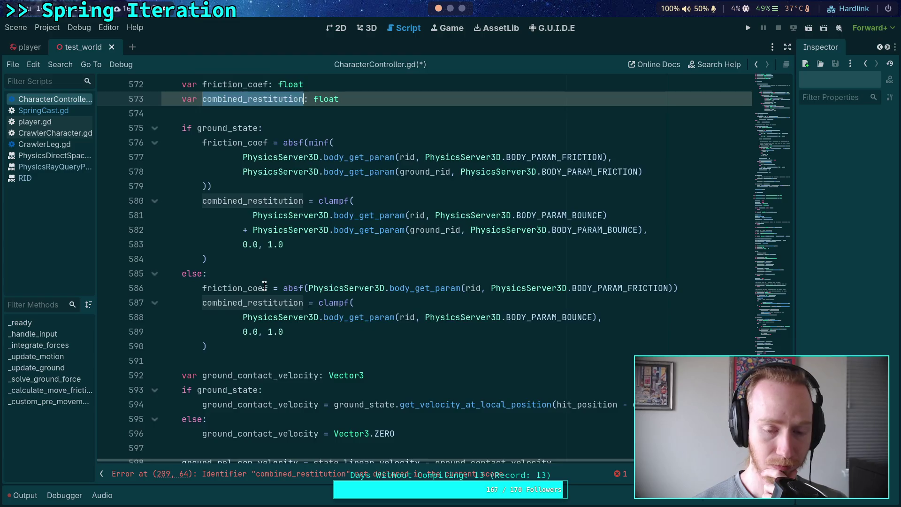
pyautogui.scroll(9, 265, 285)
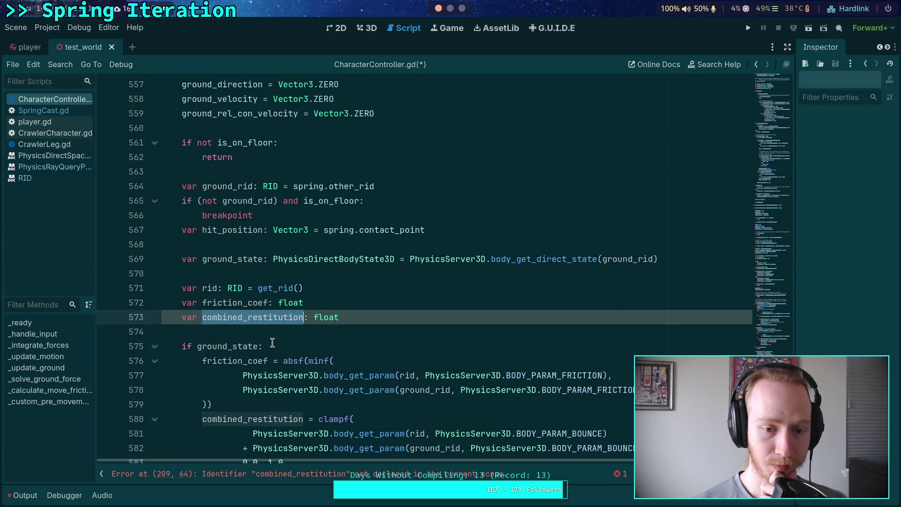
pyautogui.click(201, 304)
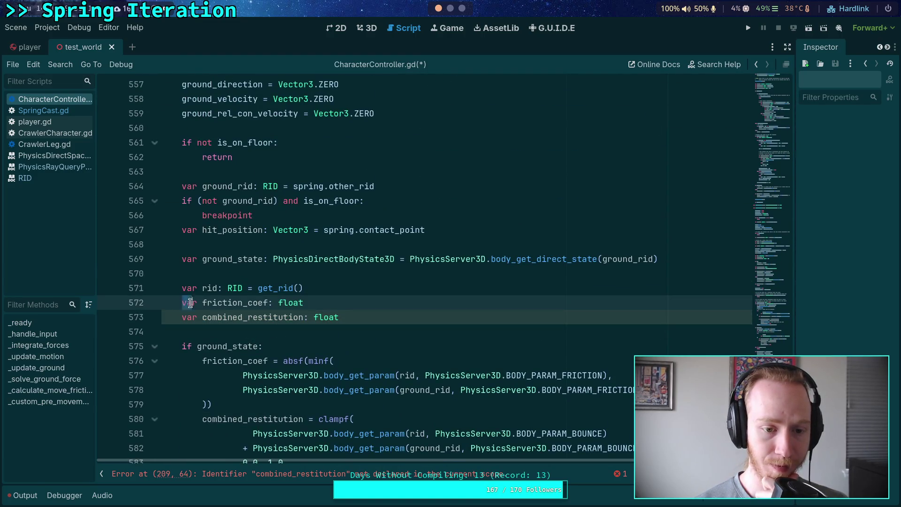
pyautogui.doubleClick(190, 302)
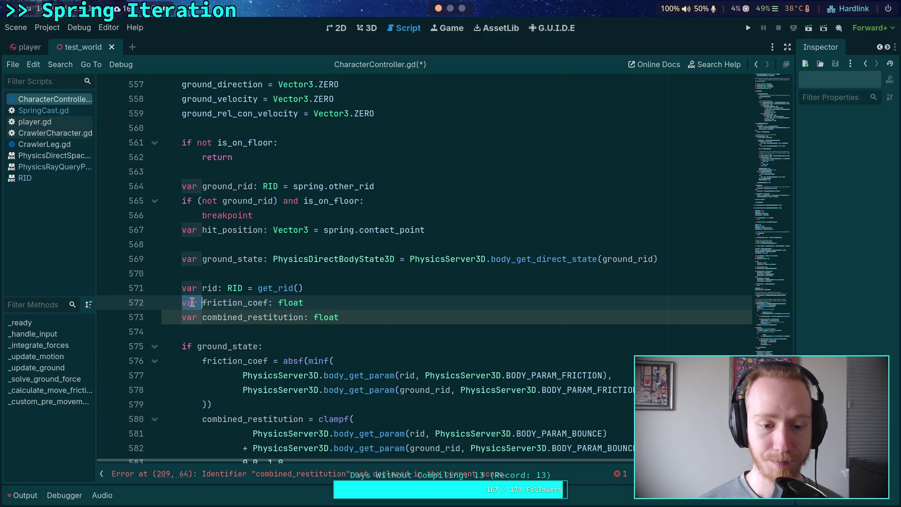
pyautogui.click(200, 304)
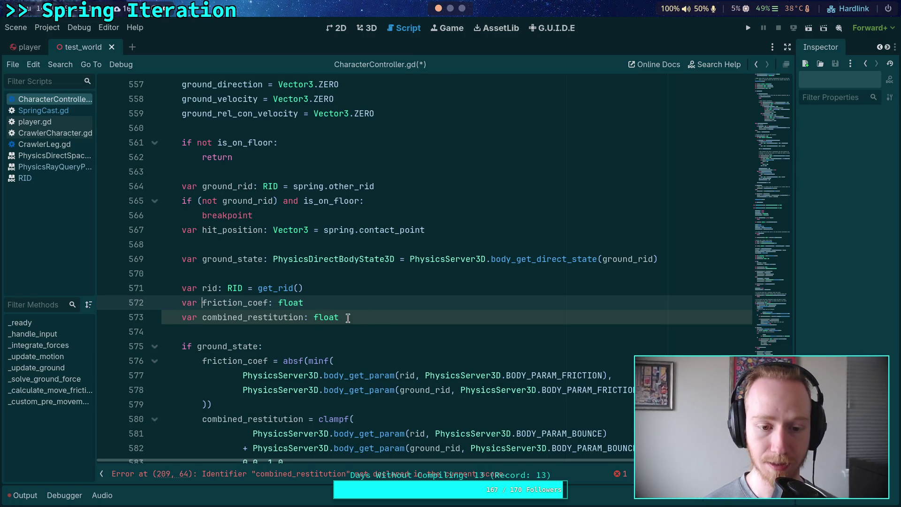
pyautogui.moveTo(182, 304); pyautogui.dragTo(365, 323)
# Cut the two local declarations and paste them after wall_slide_normal among the class members
pyautogui.hotkey('ctrl', 'x')
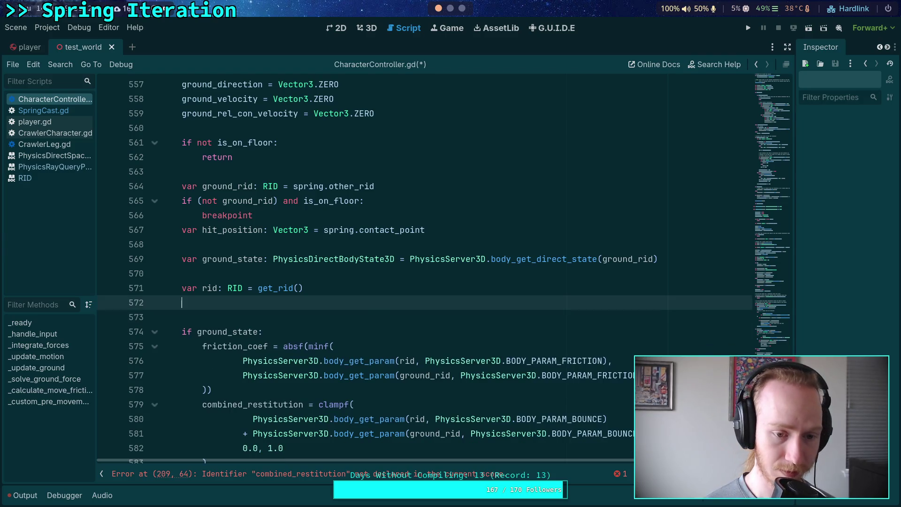
pyautogui.press('BackSpace')
pyautogui.moveTo(748, 188)
pyautogui.mouseDown()
pyautogui.moveTo(762, 88)
pyautogui.moveTo(760, 129)
pyautogui.mouseUp()
pyautogui.scroll(-9, 517, 268)
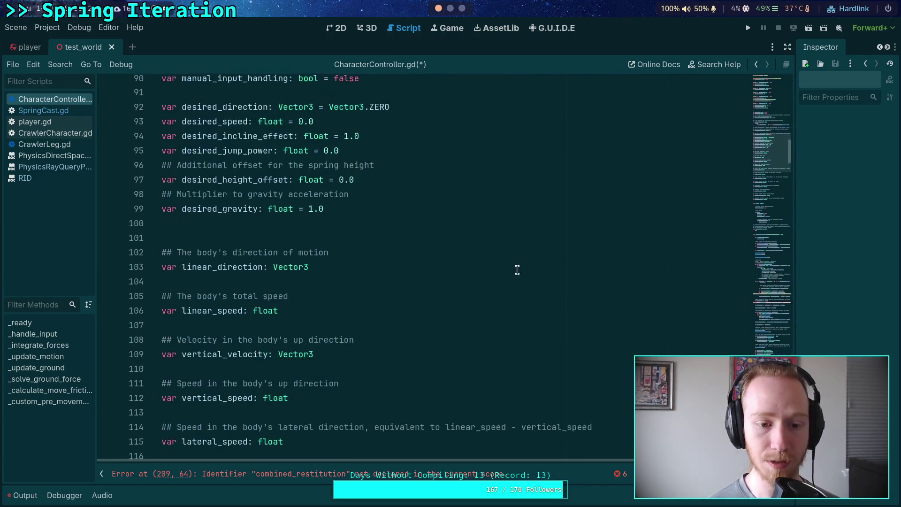
pyautogui.click(367, 278)
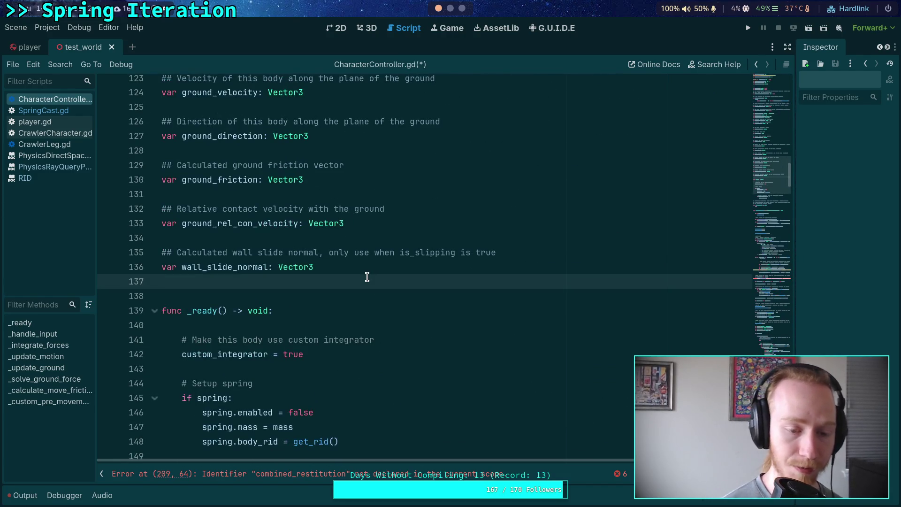
pyautogui.press('Return')
pyautogui.press('Return')
pyautogui.press('Up')
pyautogui.hotkey('ctrl', 'v')
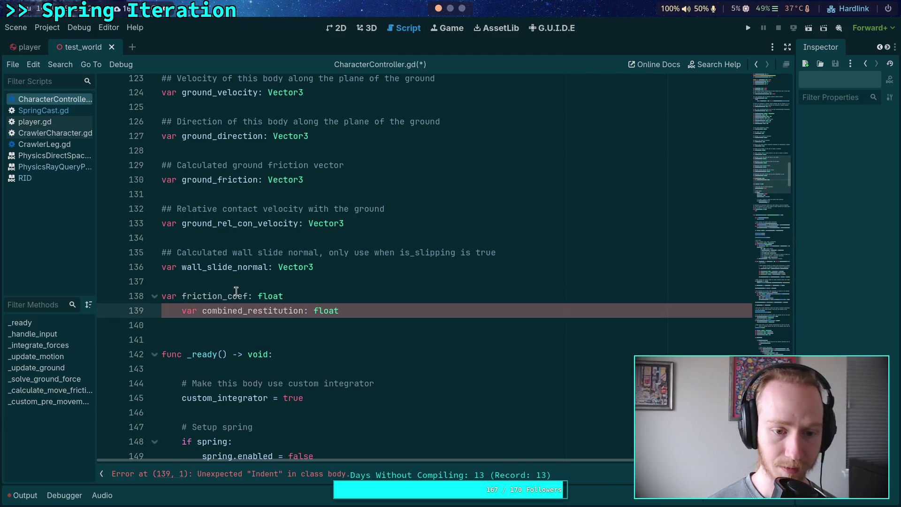
pyautogui.press('Up')
pyautogui.press('Up')
# Fix the pasted lines' indentation and rename them _friction_coef and _combined_restitution
pyautogui.press('Return')
pyautogui.click(181, 322)
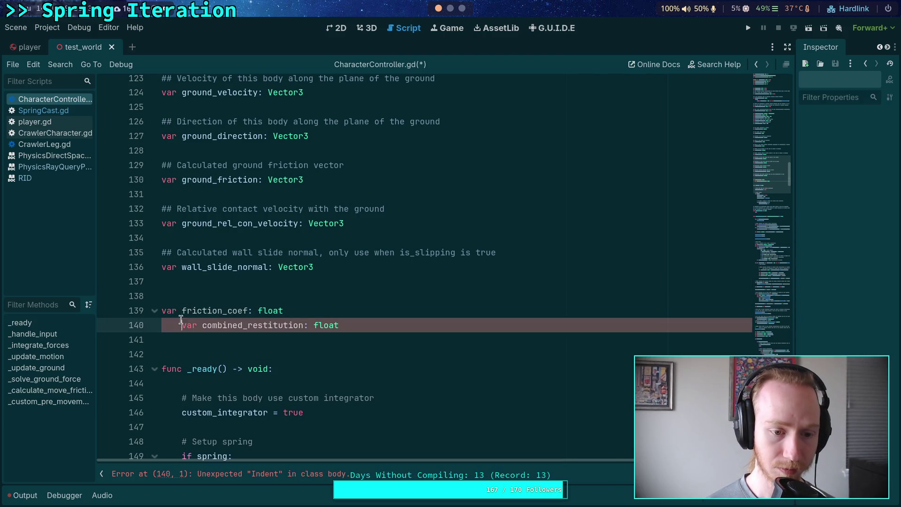
pyautogui.press('BackSpace')
pyautogui.click(192, 316)
pyautogui.write('_')
pyautogui.click(183, 325)
pyautogui.write('_')
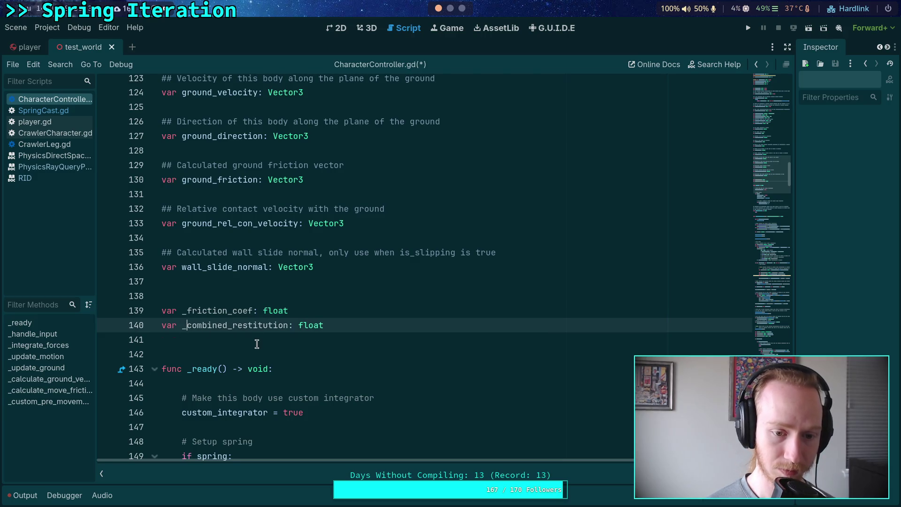
pyautogui.click(255, 342)
pyautogui.moveTo(772, 173); pyautogui.dragTo(768, 233)
# Change the solve_forces argument on line 213 to _combined_restitution
pyautogui.scroll(1, 369, 261)
pyautogui.click(481, 287)
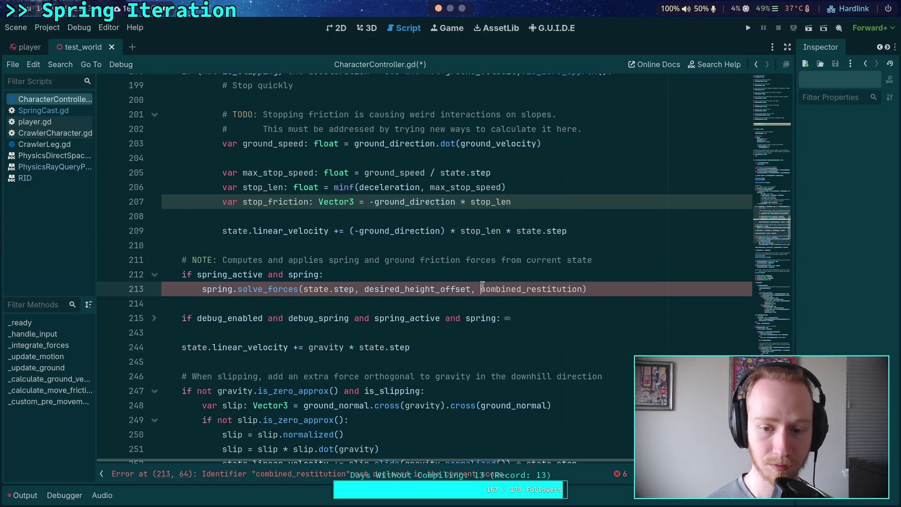
pyautogui.write('_')
pyautogui.click(607, 230)
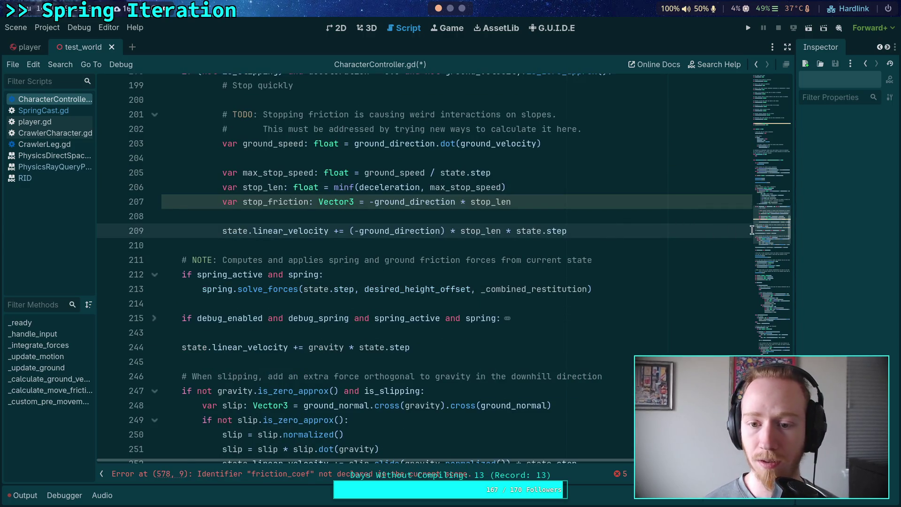
pyautogui.click(773, 291)
pyautogui.moveTo(773, 291); pyautogui.dragTo(772, 328)
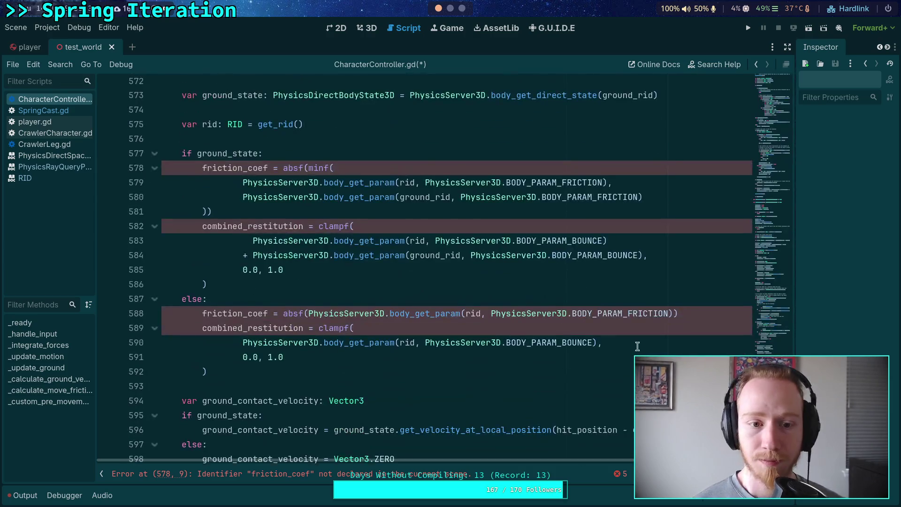
# Underscore-prefix the friction_coef and combined_restitution references on lines 578–589
pyautogui.click(203, 170)
pyautogui.write('_')
pyautogui.click(202, 226)
pyautogui.write('_')
pyautogui.click(202, 314)
pyautogui.write('_')
pyautogui.click(202, 328)
pyautogui.write('_')
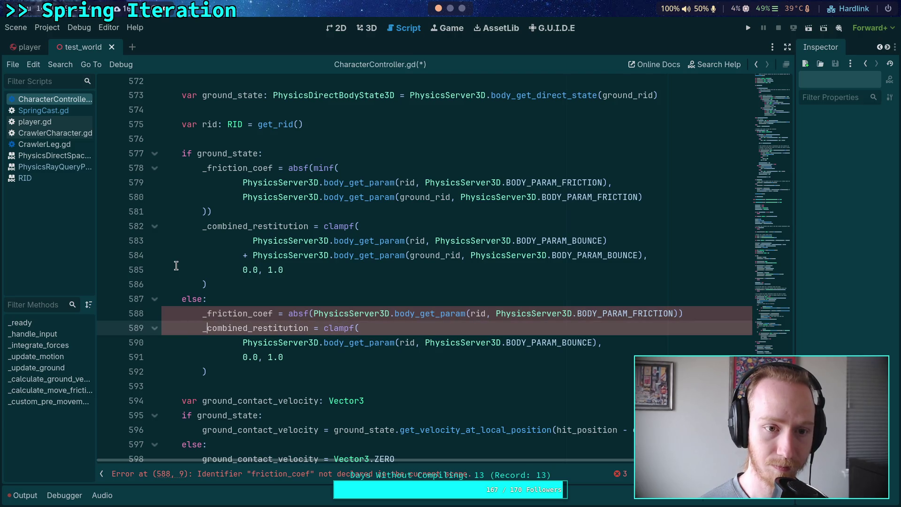
# Underscore-prefix friction_coef on line 602 and save the script
pyautogui.scroll(5, 207, 268)
pyautogui.scroll(-10, 209, 270)
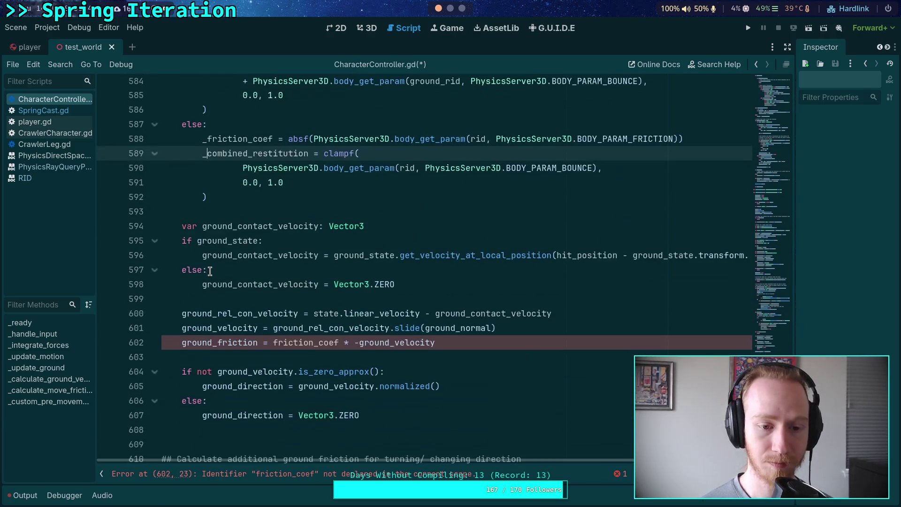
pyautogui.click(276, 343)
pyautogui.write('_')
pyautogui.click(233, 355)
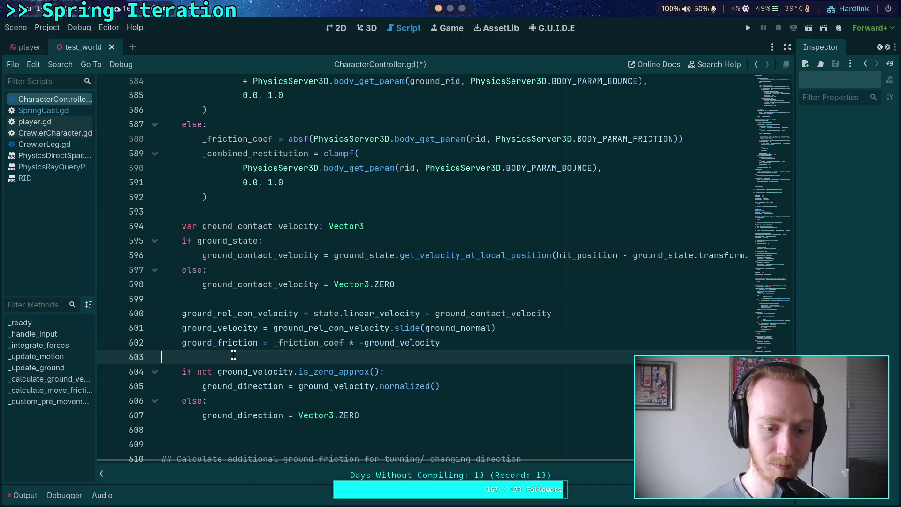
pyautogui.hotkey('ctrl', 's')
pyautogui.scroll(10, 320, 269)
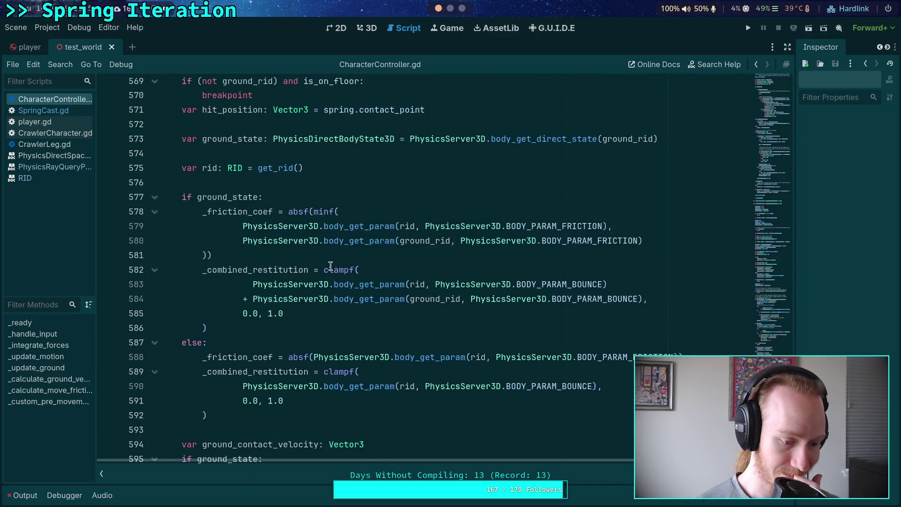
pyautogui.scroll(-11, 383, 281)
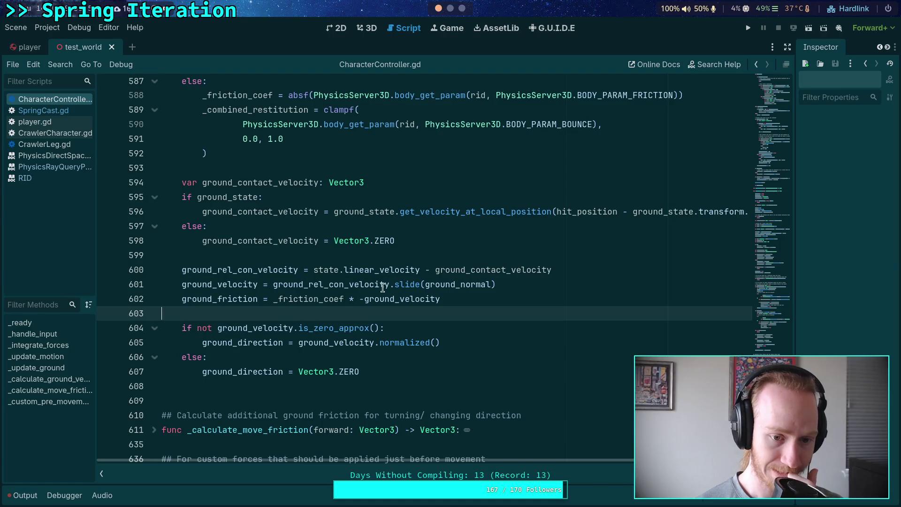
pyautogui.moveTo(380, 292)
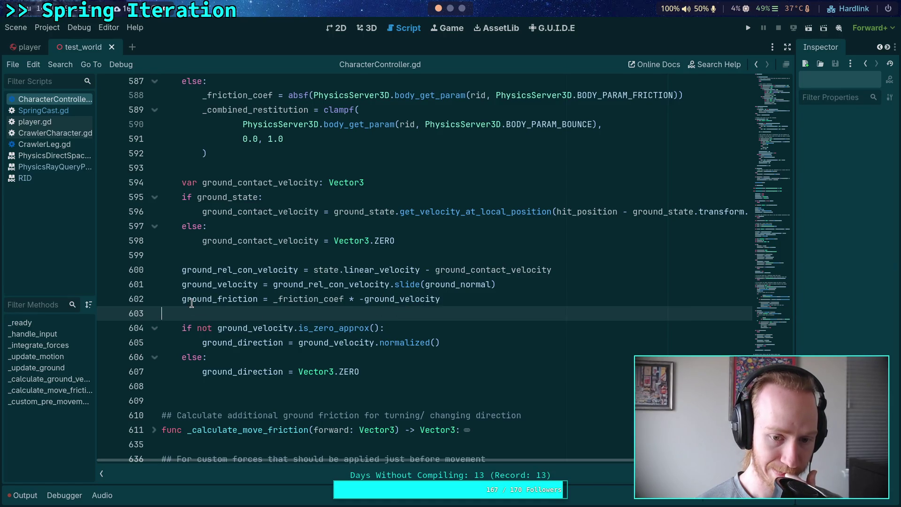
pyautogui.moveTo(182, 299); pyautogui.dragTo(492, 299)
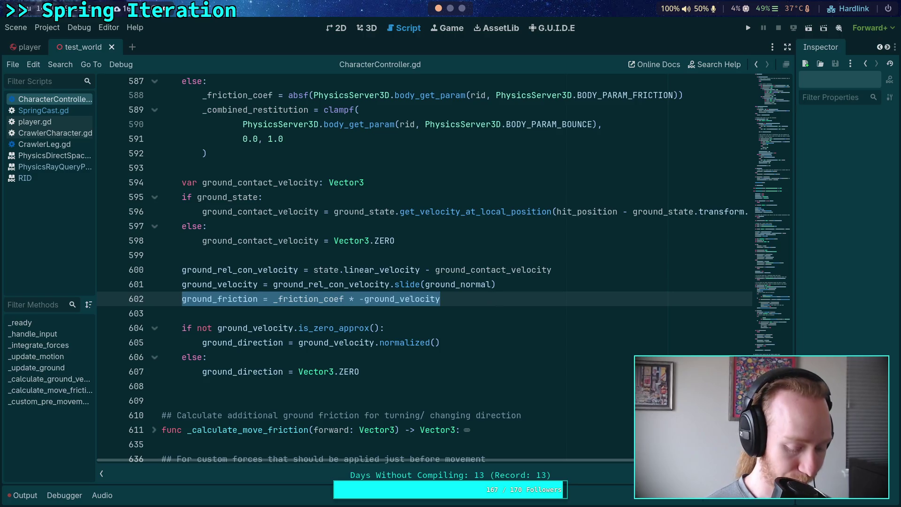
pyautogui.press('BackSpace')
pyautogui.press('BackSpace')
pyautogui.scroll(10, 542, 312)
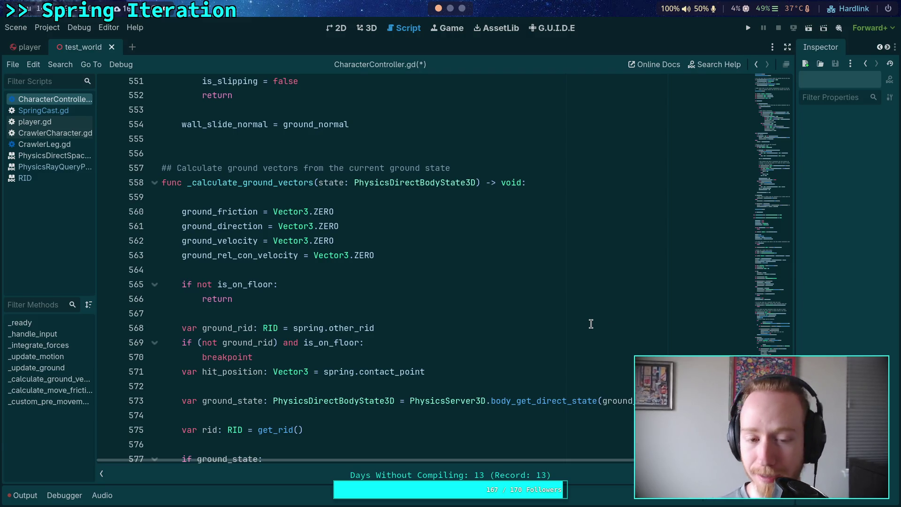
pyautogui.press('Down')
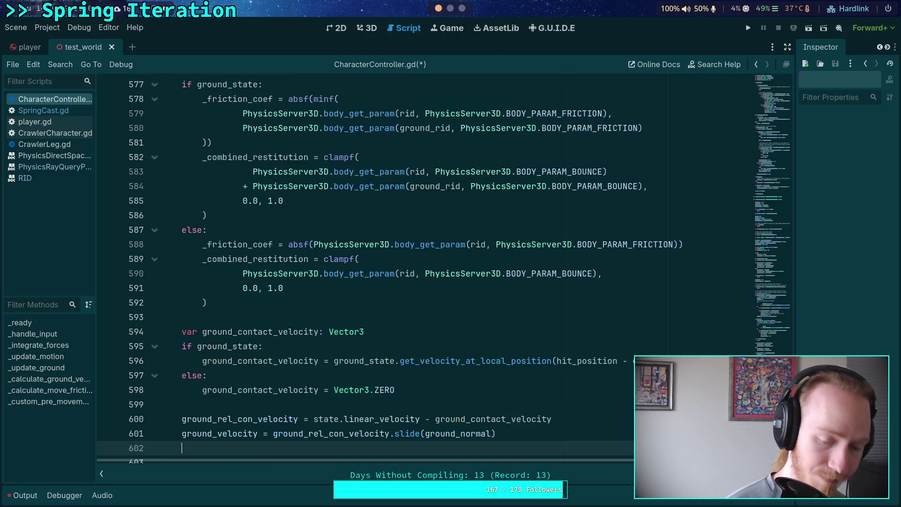
pyautogui.press('Home')
pyautogui.hotkey('shift', 'End')
pyautogui.hotkey('ctrl', 'z')
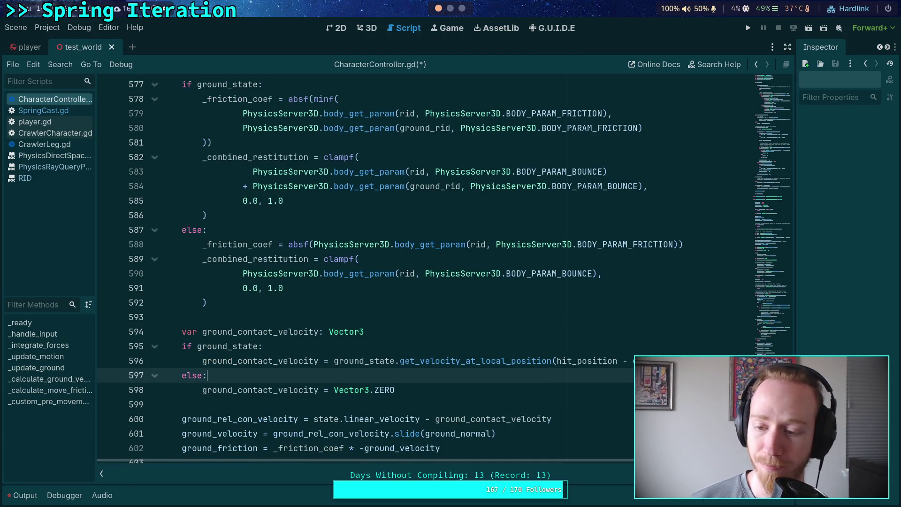
# Replace state.linear_velocity with ground_friction on line 209
pyautogui.scroll(15, 366, 270)
pyautogui.moveTo(778, 277); pyautogui.dragTo(783, 224)
pyautogui.scroll(2, 634, 264)
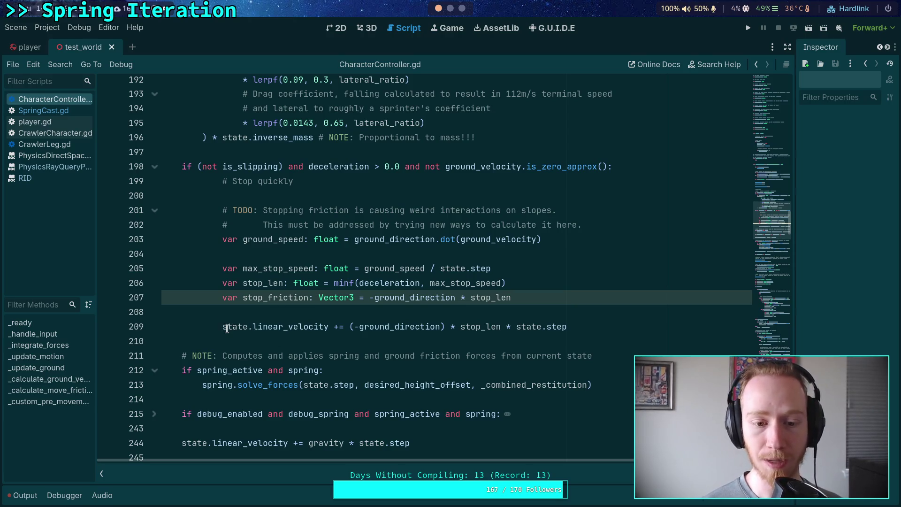
pyautogui.moveTo(222, 327); pyautogui.dragTo(248, 327)
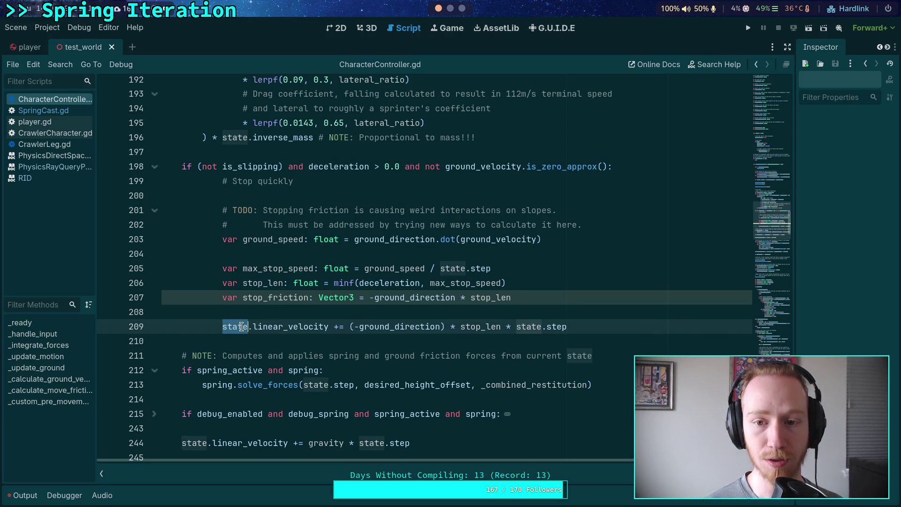
pyautogui.click(223, 326)
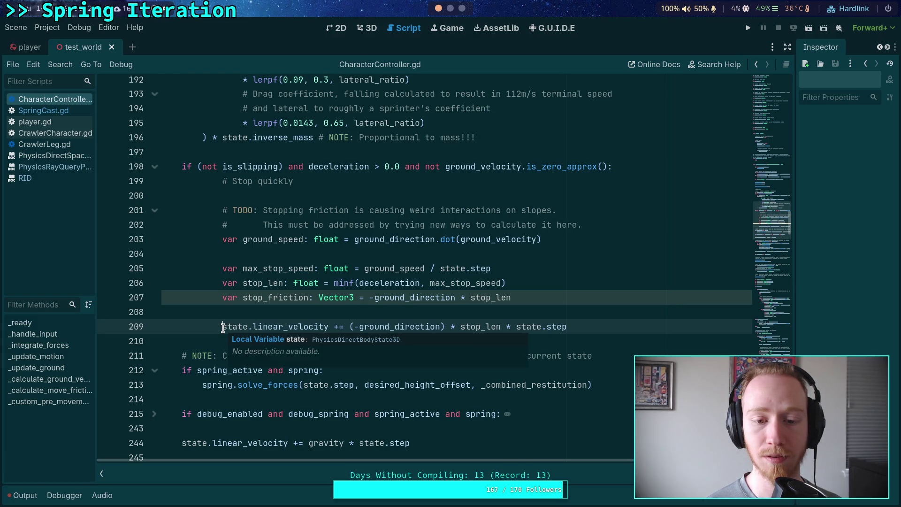
pyautogui.moveTo(223, 327); pyautogui.dragTo(328, 326)
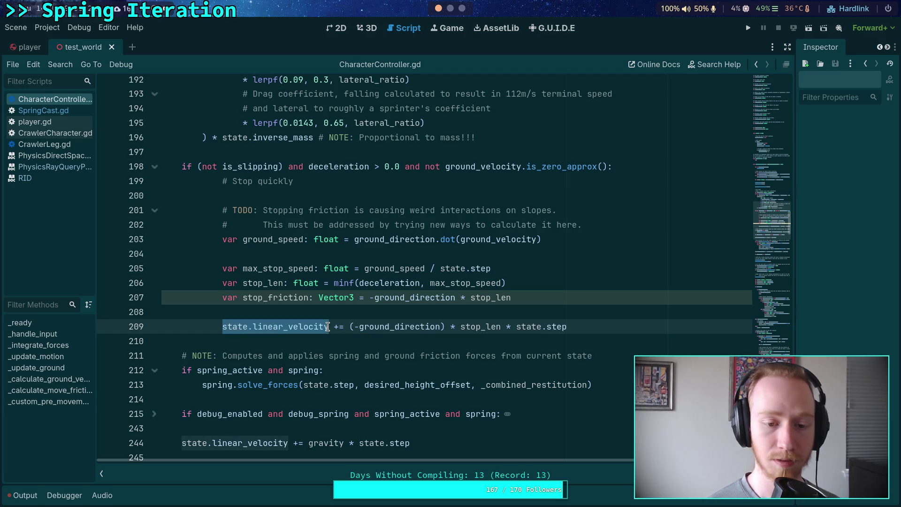
pyautogui.write('ground_gr')
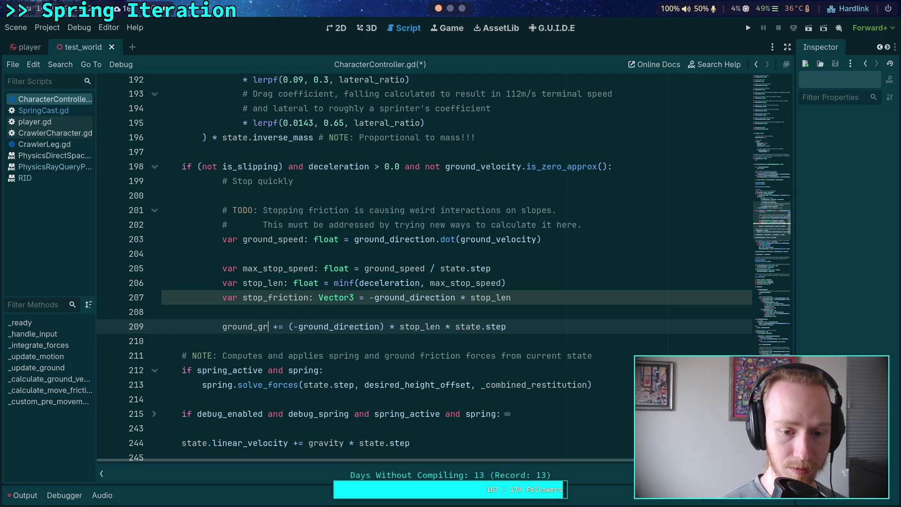
pyautogui.press('BackSpace')
pyautogui.press('BackSpace')
pyautogui.write('fri')
pyautogui.press('Return')
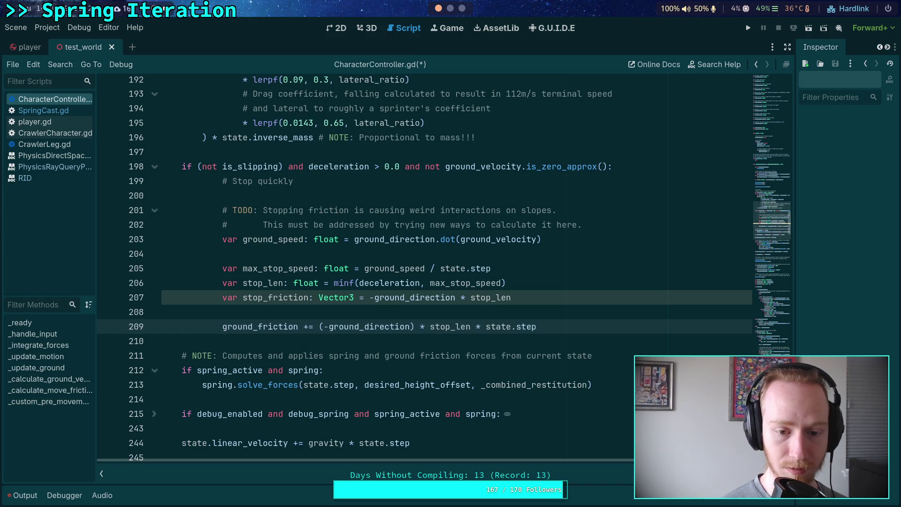
# Remove the '* state.step' term and delete the unused stop_friction line
pyautogui.moveTo(470, 326); pyautogui.dragTo(573, 324)
pyautogui.press('BackSpace')
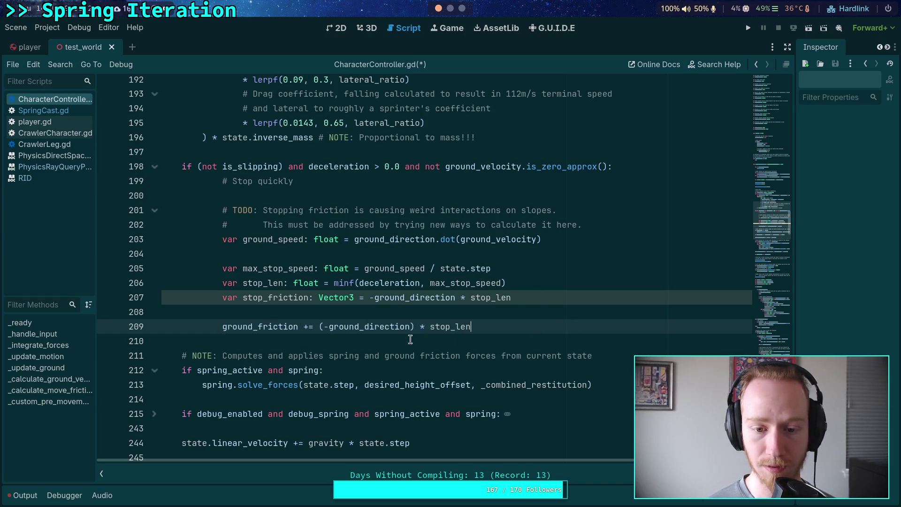
pyautogui.click(404, 341)
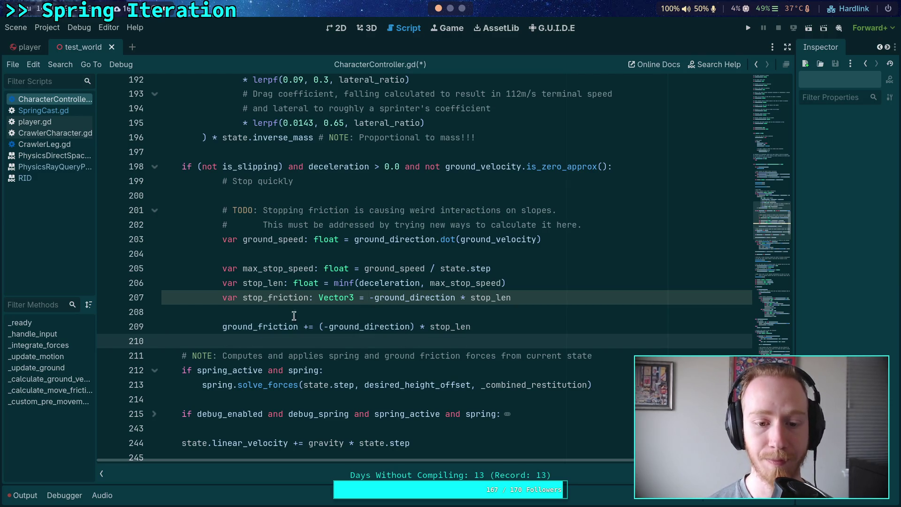
pyautogui.moveTo(320, 327)
pyautogui.mouseDown()
pyautogui.moveTo(494, 326)
pyautogui.moveTo(529, 287)
pyautogui.mouseUp()
pyautogui.press('BackSpace')
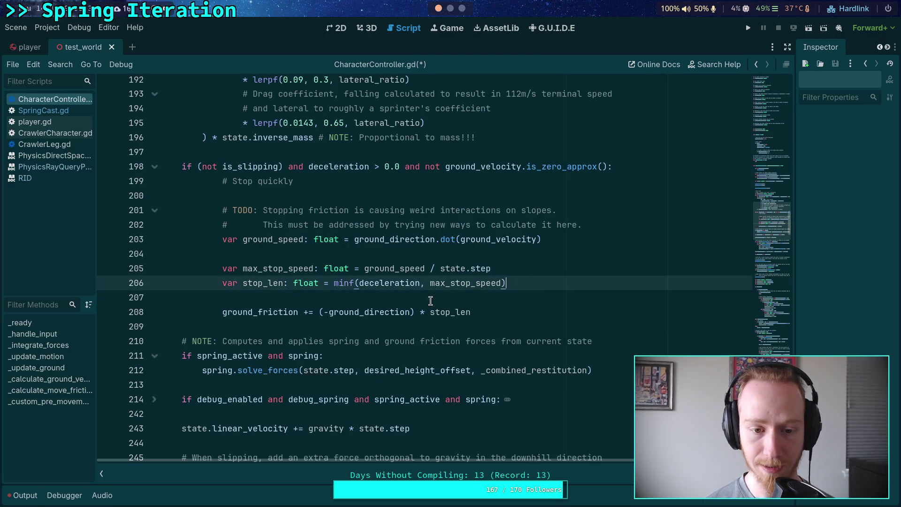
pyautogui.click(501, 309)
# Save CharacterController.gd and run the game to test the friction change
pyautogui.scroll(-2, 375, 281)
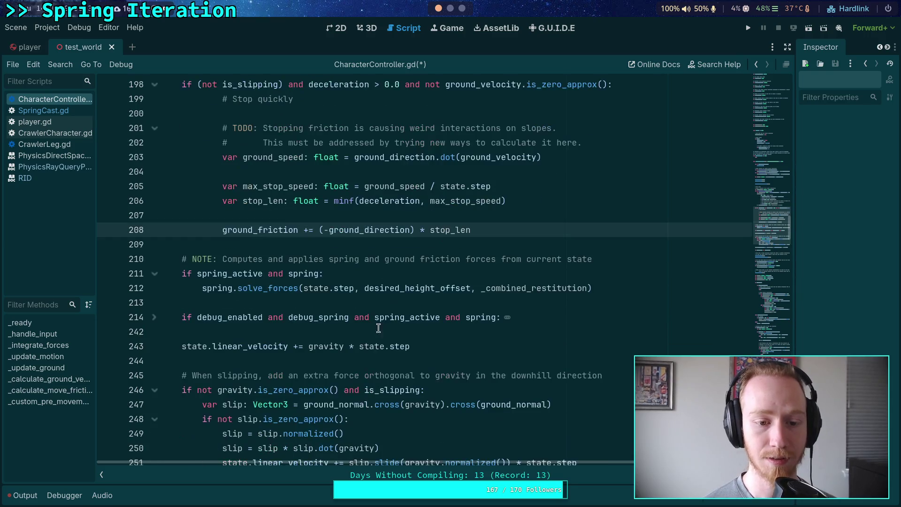
pyautogui.click(277, 246)
pyautogui.scroll(-2, 308, 295)
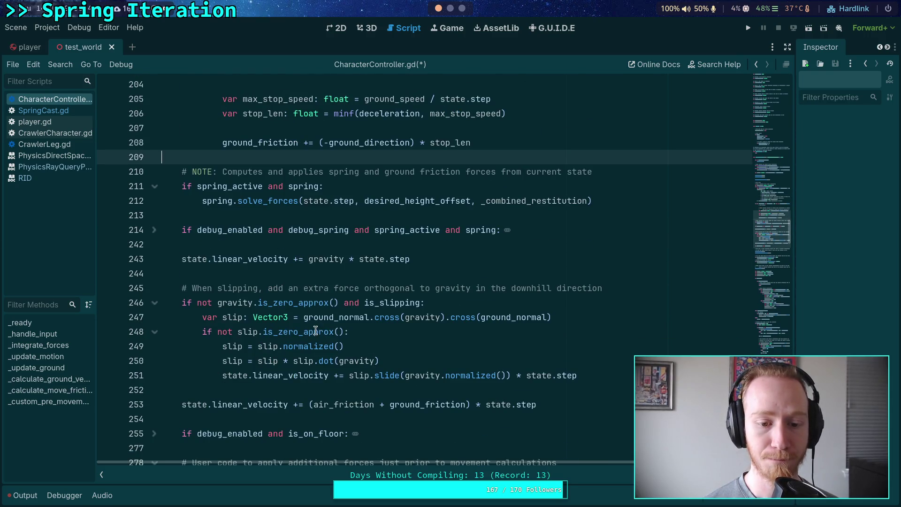
pyautogui.scroll(-1, 210, 328)
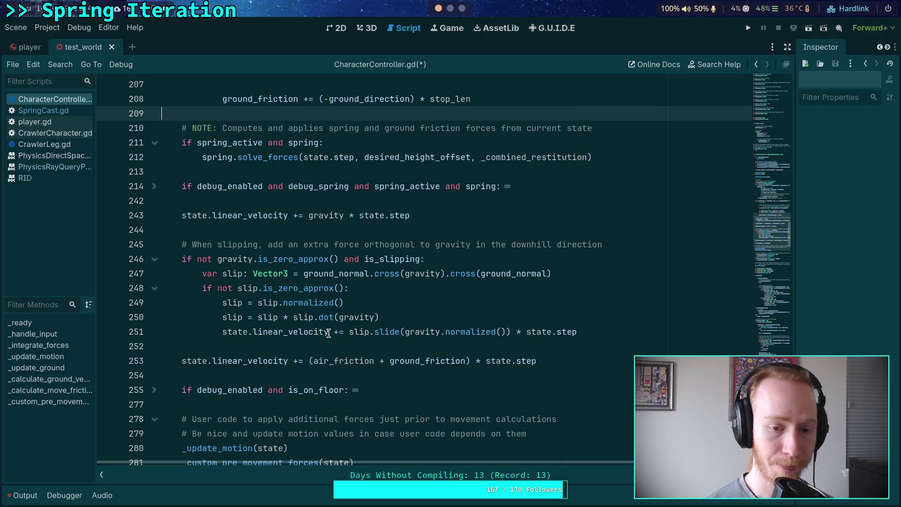
pyautogui.hotkey('ctrl', 's')
pyautogui.scroll(3, 375, 272)
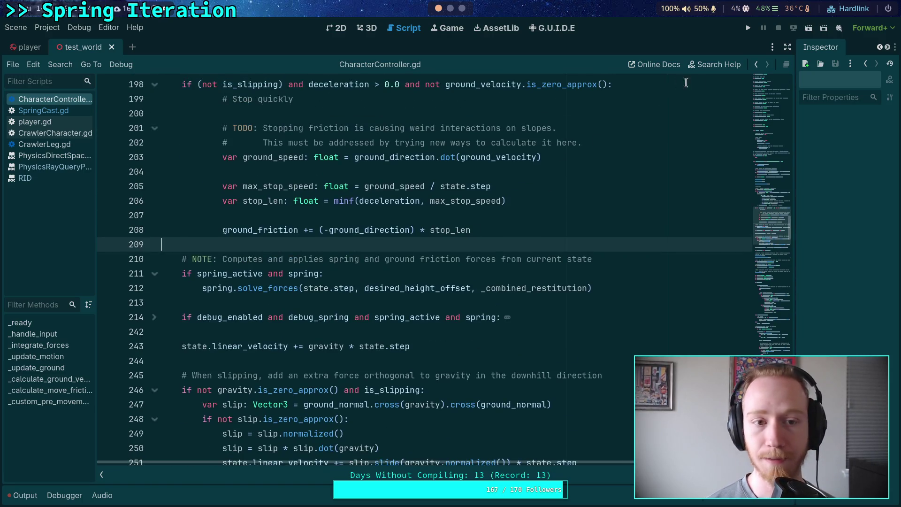
pyautogui.click(748, 28)
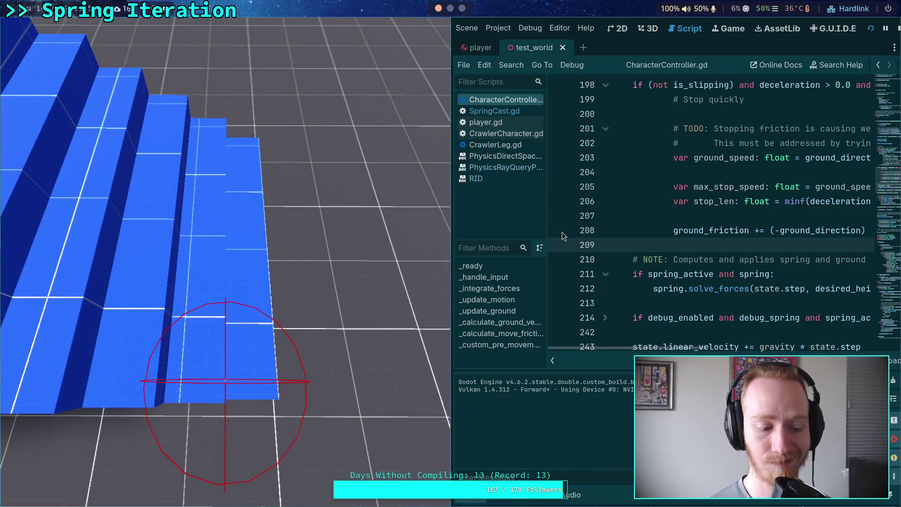
pyautogui.click(896, 30)
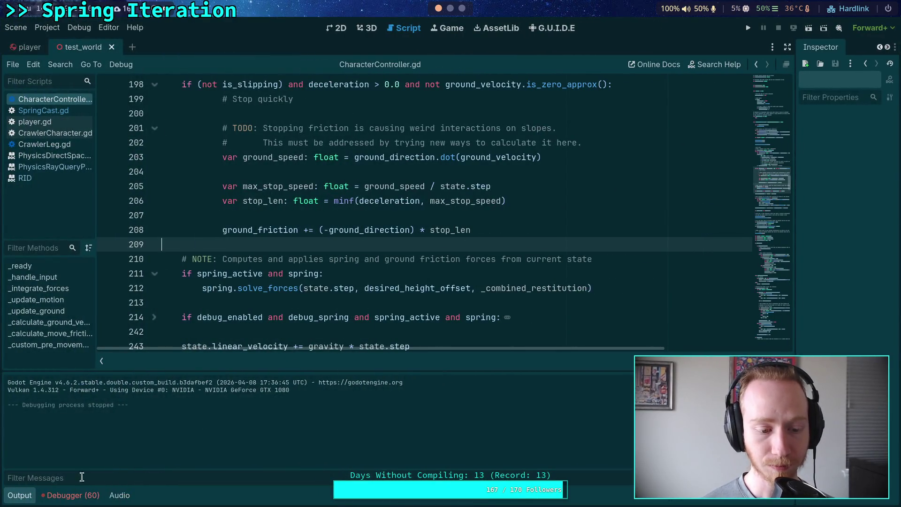
pyautogui.click(32, 496)
pyautogui.click(268, 244)
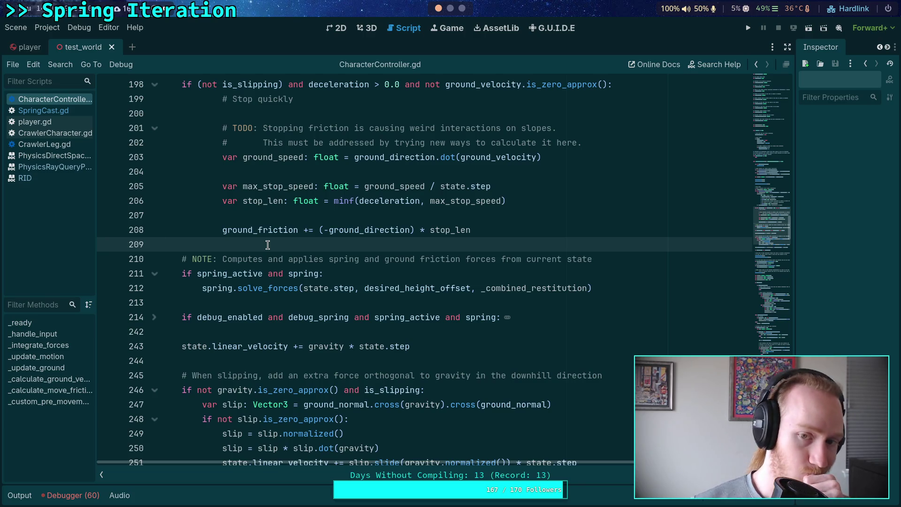
pyautogui.scroll(3, 267, 244)
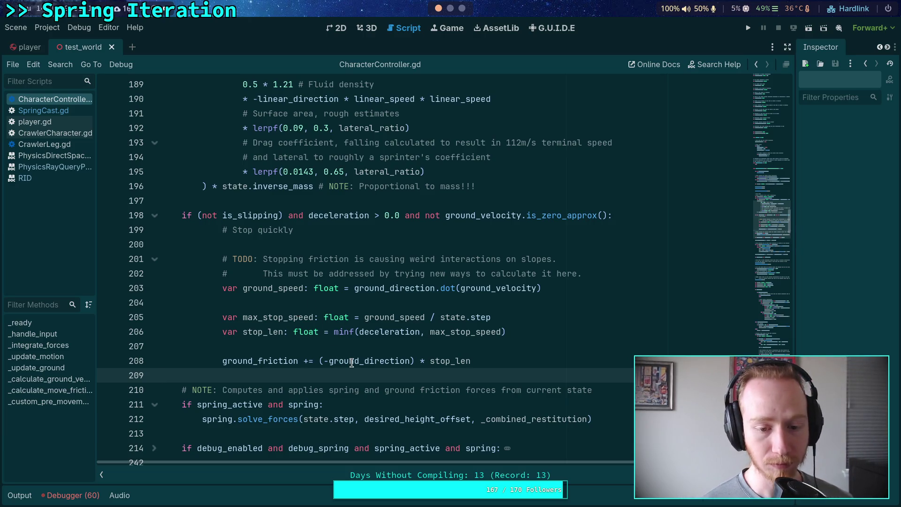
pyautogui.moveTo(352, 363)
pyautogui.moveTo(319, 360); pyautogui.dragTo(414, 361)
pyautogui.click(416, 350)
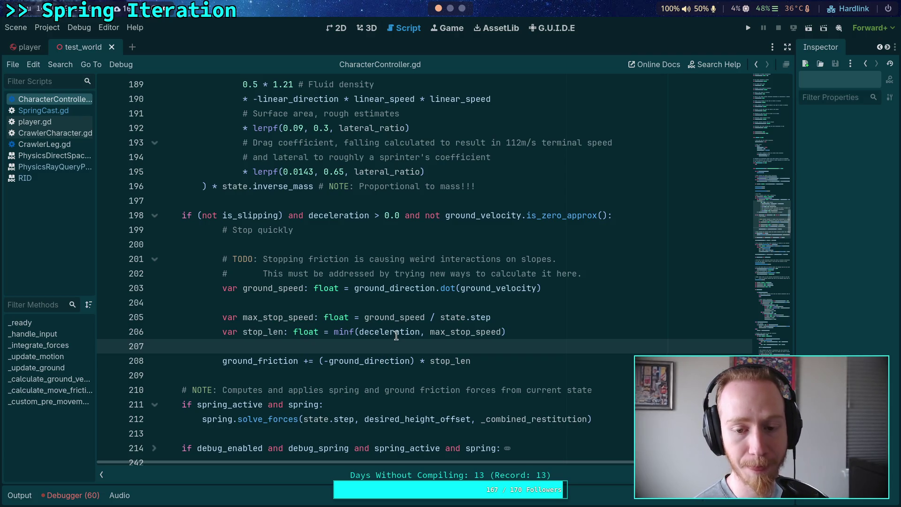
pyautogui.click(396, 298)
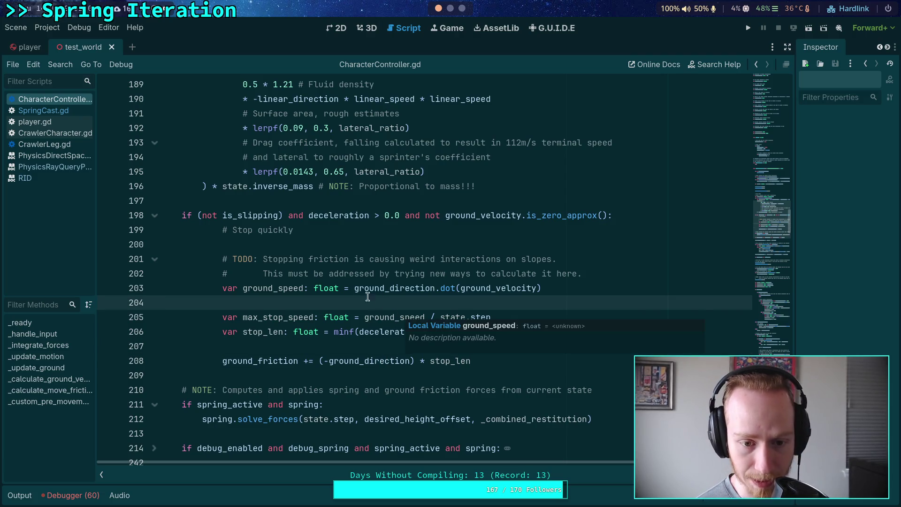
pyautogui.doubleClick(289, 288)
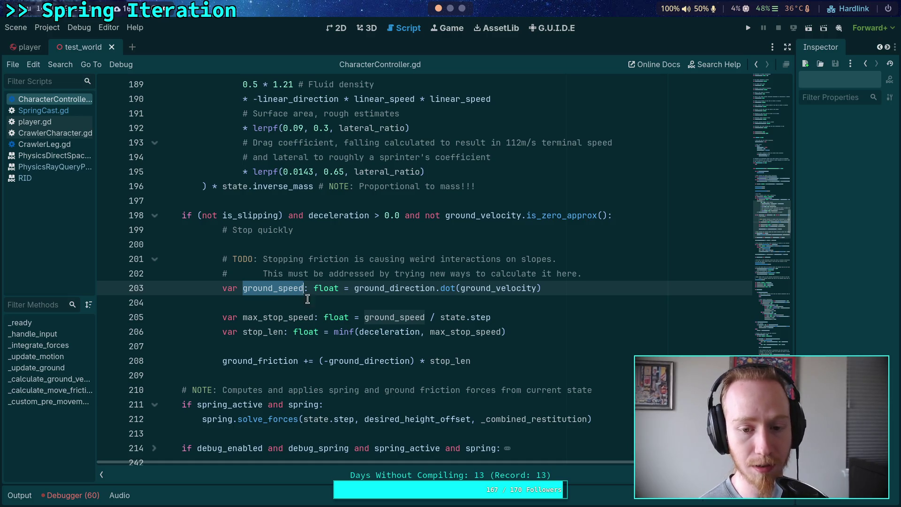
pyautogui.moveTo(357, 290)
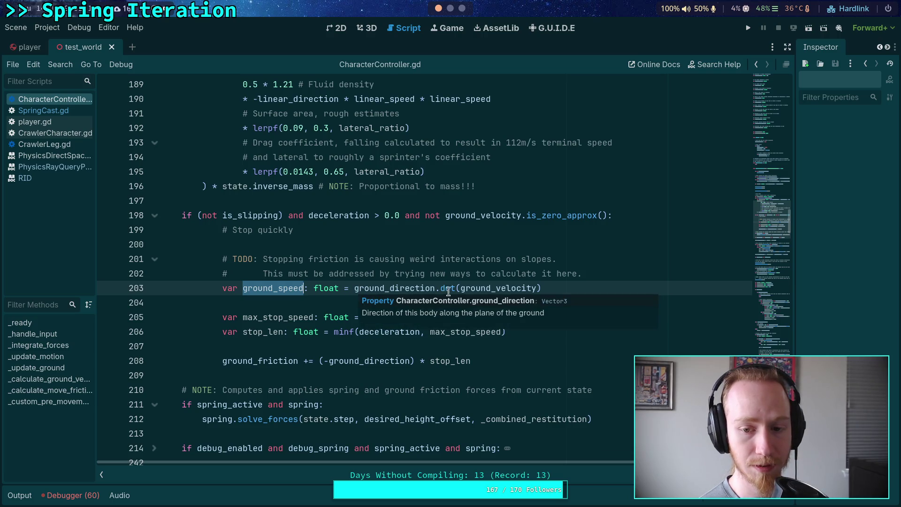
pyautogui.moveTo(524, 288)
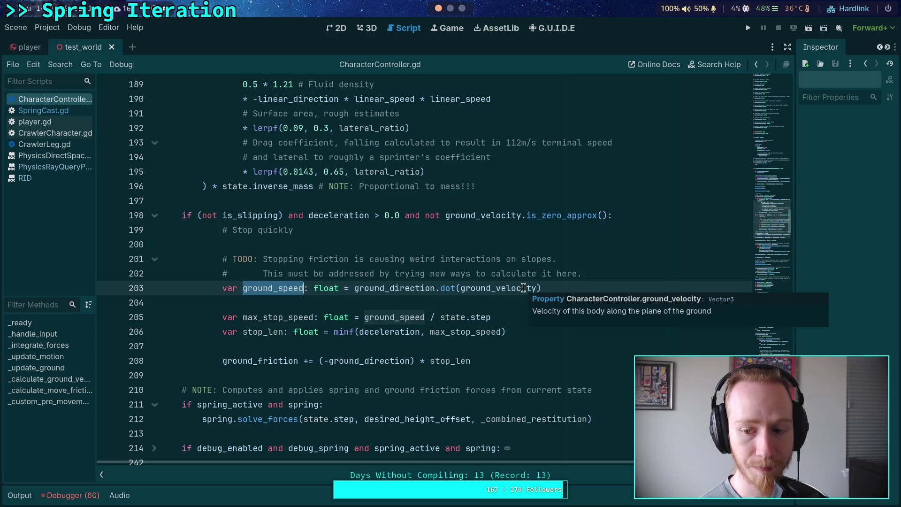
pyautogui.click(538, 289)
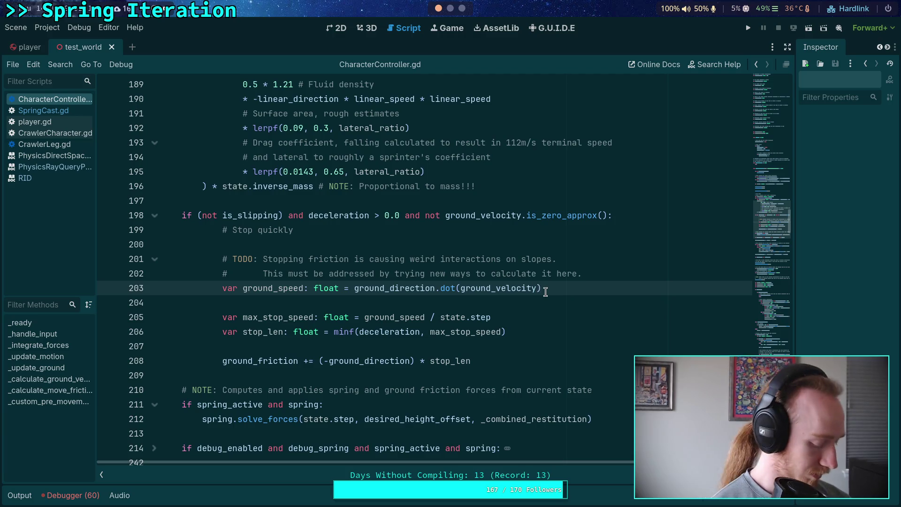
# Try appending a .norm and then a -slide call to the line 203 expression
pyautogui.write('.norm')
pyautogui.press('BackSpace')
pyautogui.press('BackSpace')
pyautogui.press('BackSpace')
pyautogui.write('l')
pyautogui.press('BackSpace')
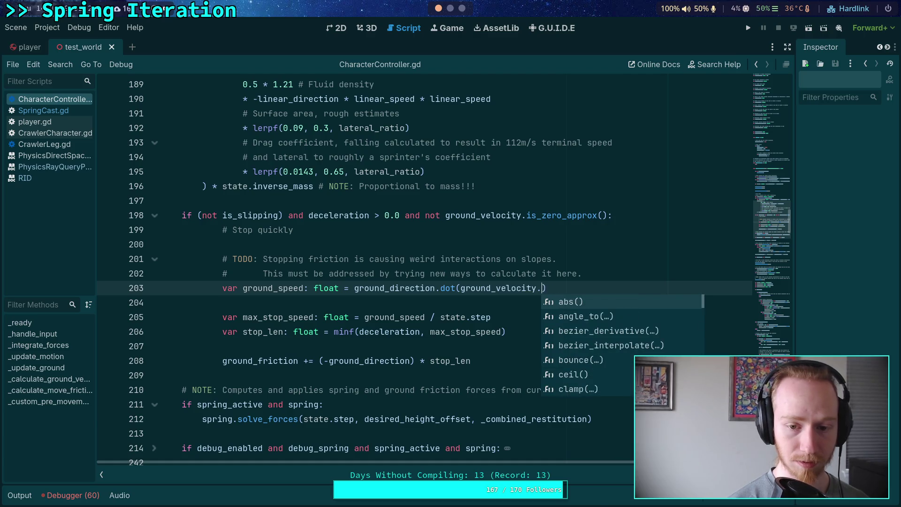
pyautogui.write('-')
pyautogui.write('slid')
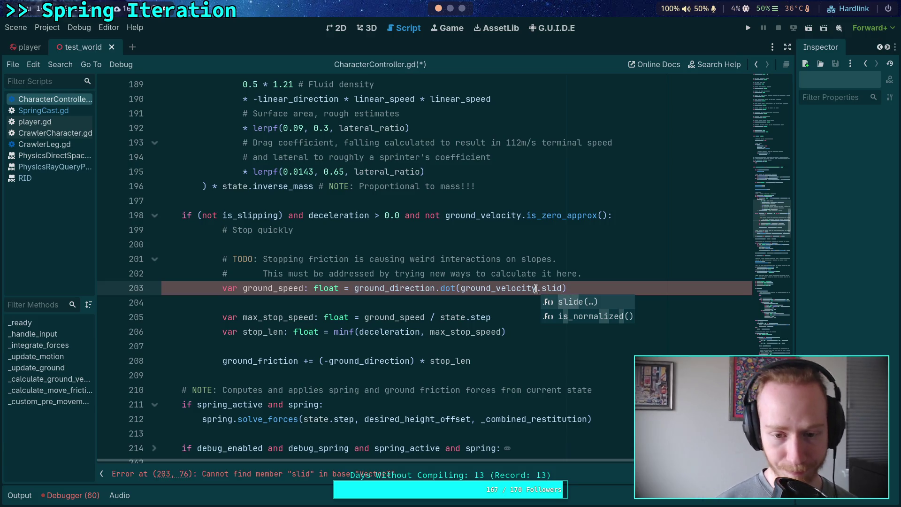
pyautogui.write('e')
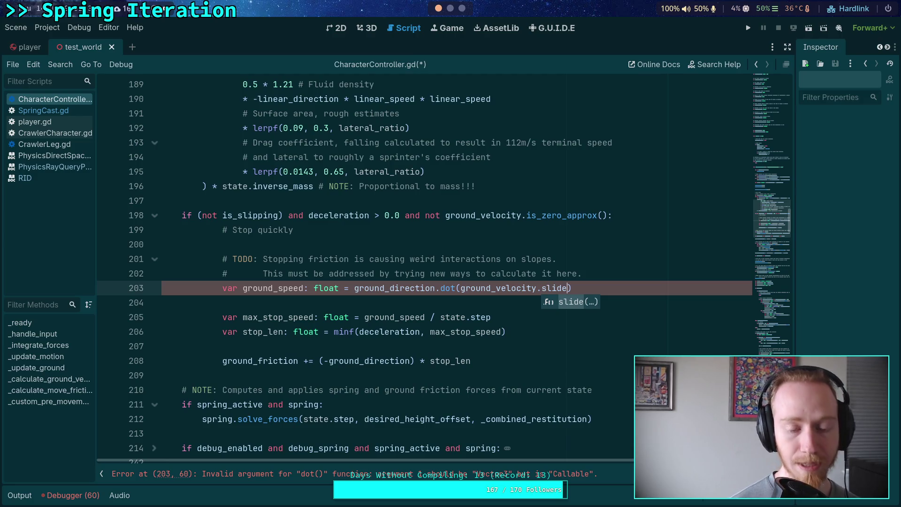
# Replace the dot-product expression on line 203 with ground_rel_con_velocity.slide()
pyautogui.moveTo(571, 287); pyautogui.dragTo(354, 287)
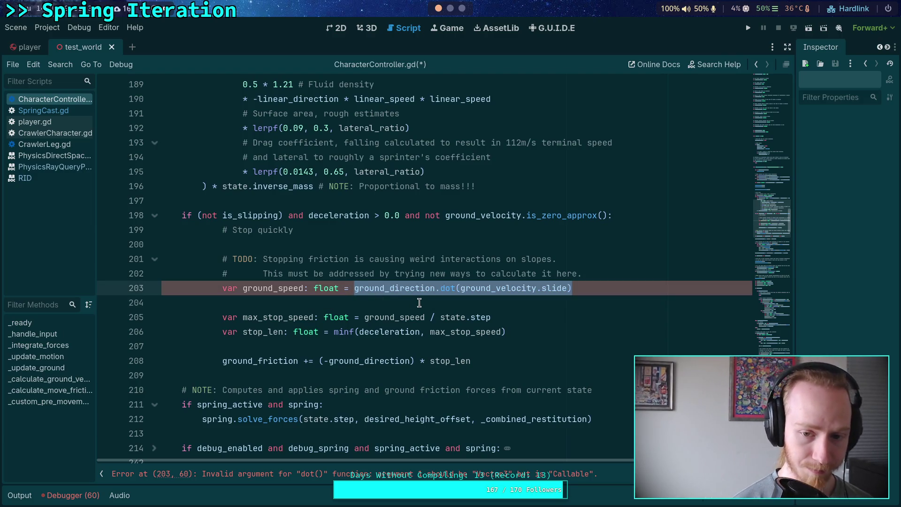
pyautogui.write('ground_speed: float = ground')
pyautogui.press('Down')
pyautogui.press('Down')
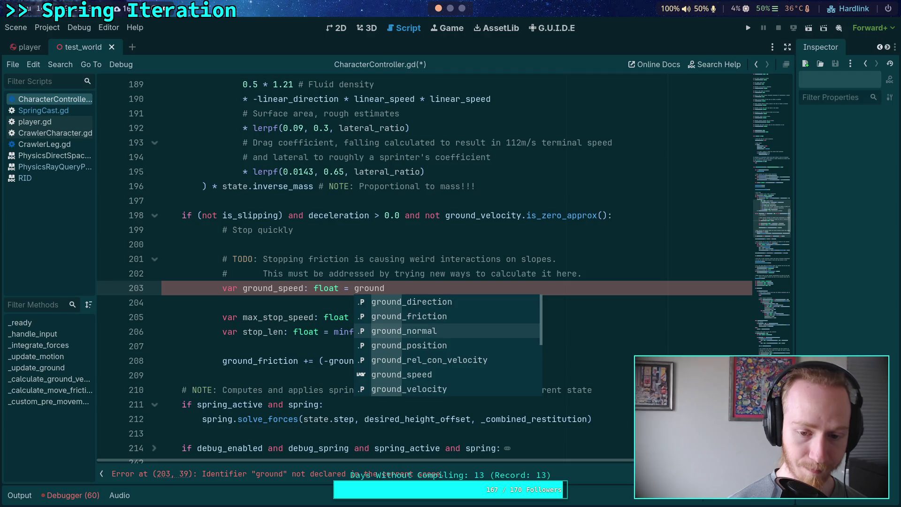
pyautogui.press('Down')
pyautogui.press('Down')
pyautogui.press('Down')
pyautogui.press('Up')
pyautogui.press('Down')
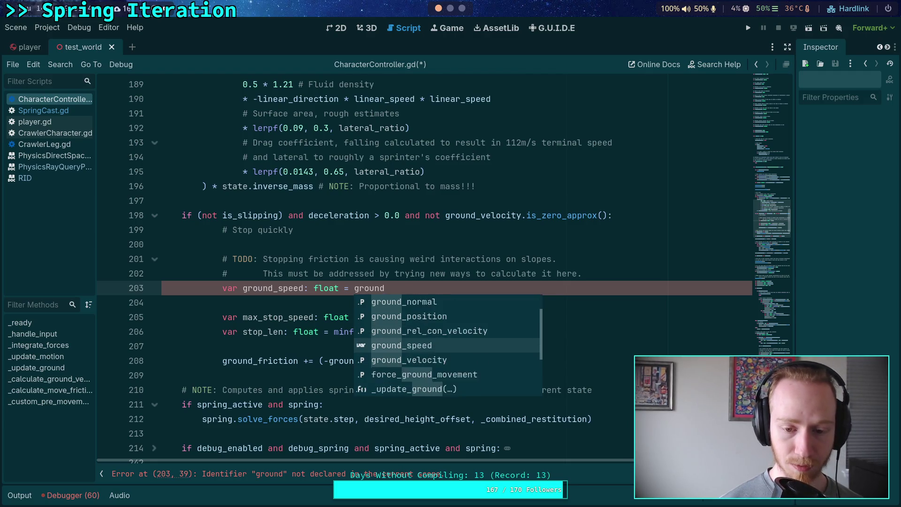
pyautogui.press('Up')
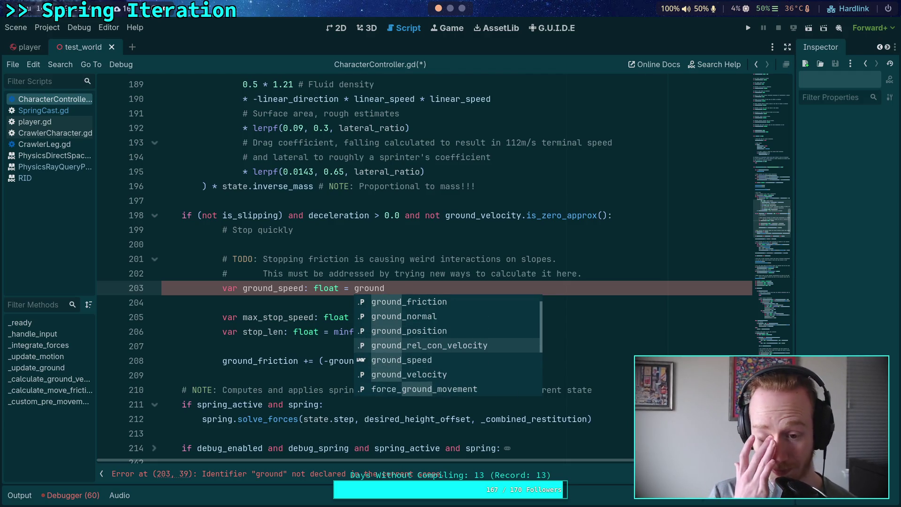
pyautogui.press('Return')
pyautogui.write('.')
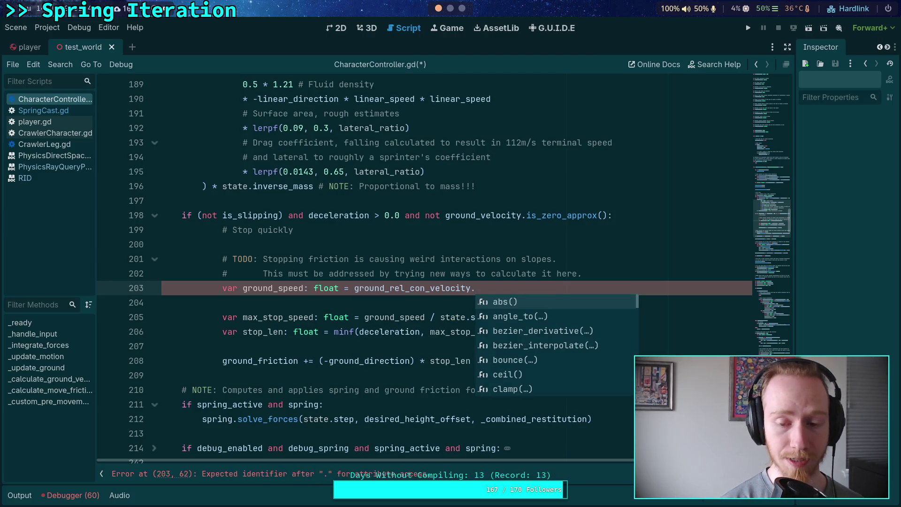
pyautogui.write('sl')
pyautogui.press('Return')
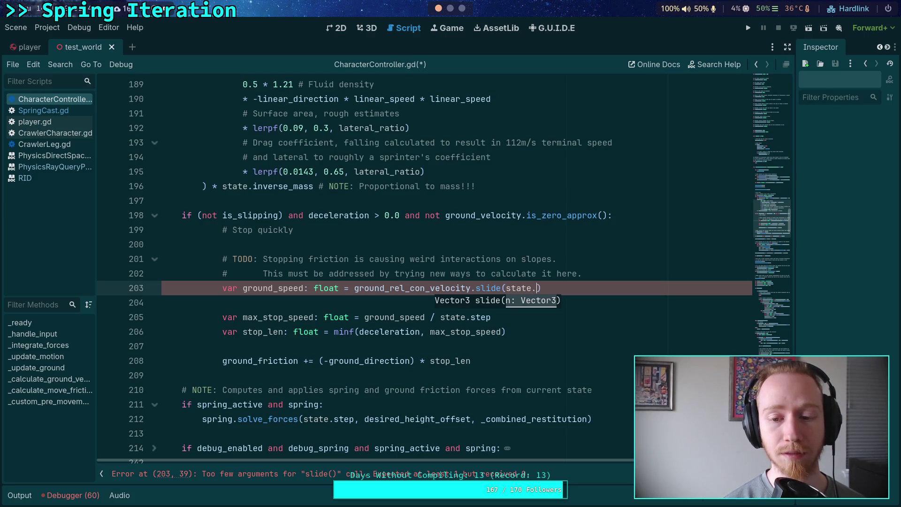
# Fill the slide argument with the state.transform basis, remove the stray dot, and add a blank line above
pyautogui.write('tr')
pyautogui.press('Return')
pyautogui.write('.basis.y')
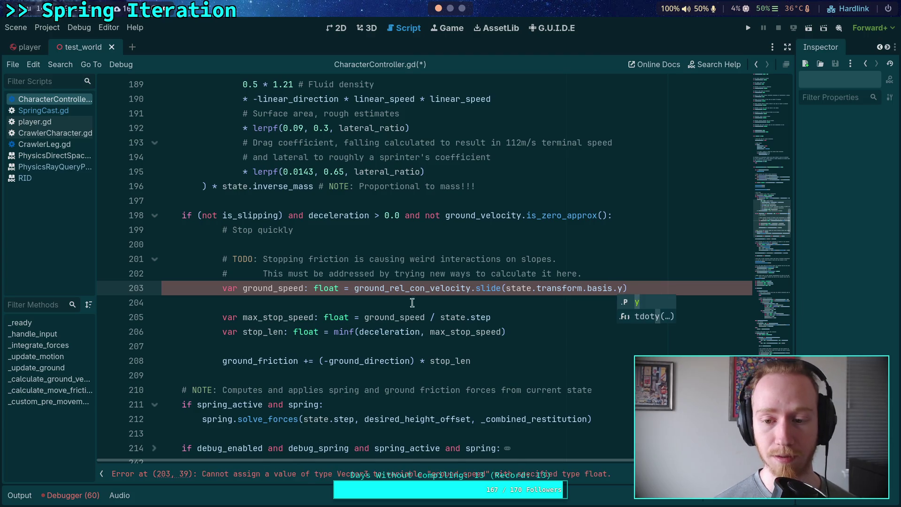
pyautogui.click(357, 300)
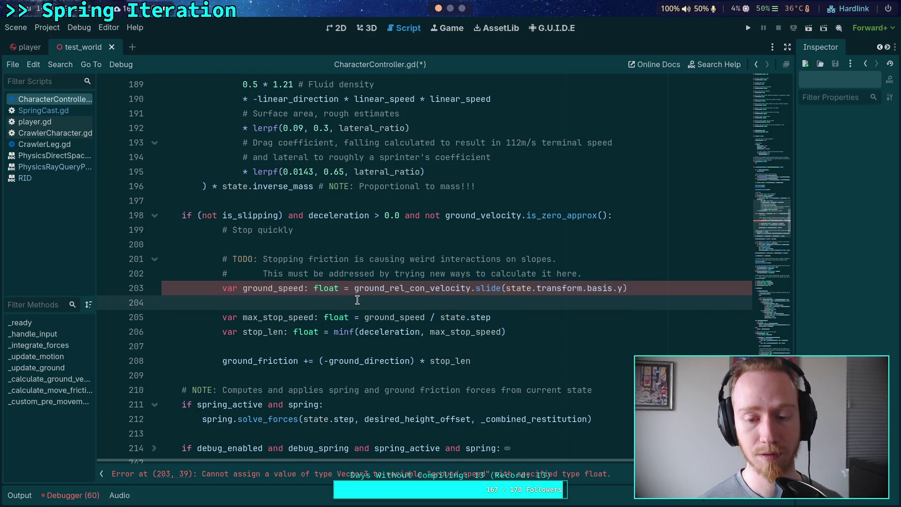
pyautogui.click(638, 288)
pyautogui.write('.')
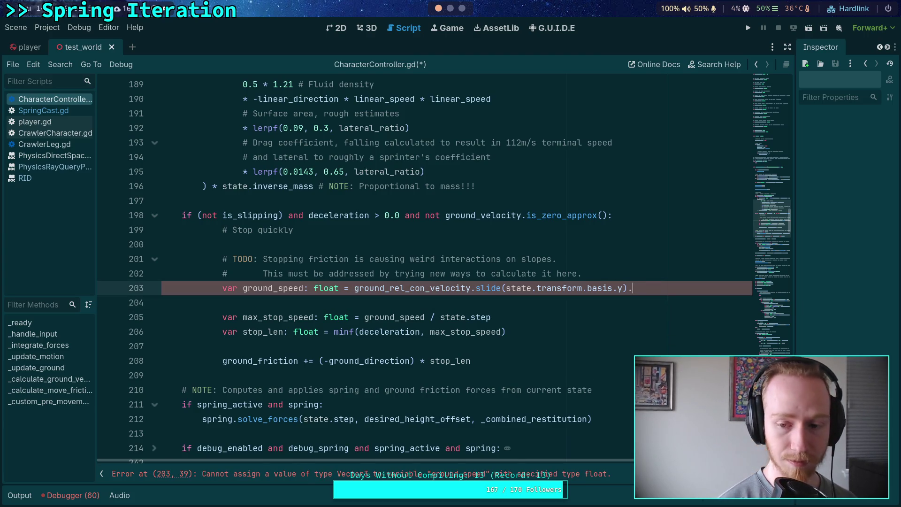
pyautogui.press('BackSpace')
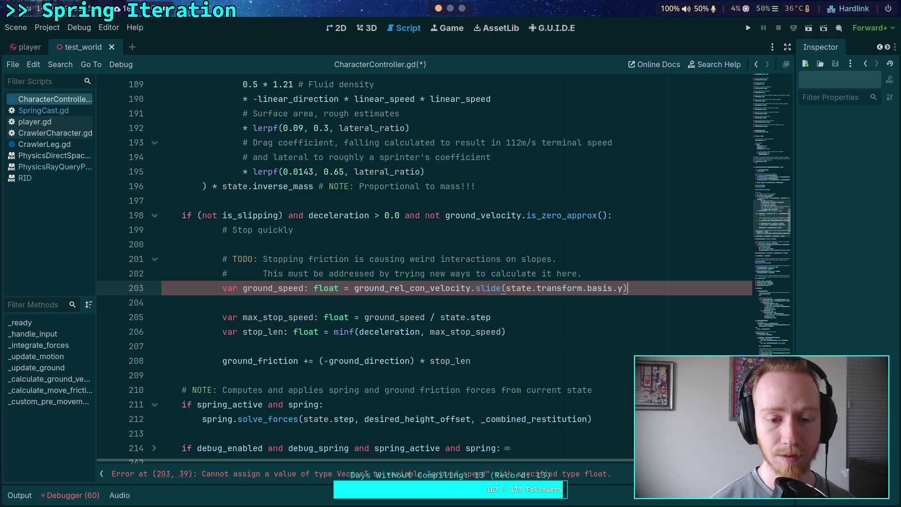
pyautogui.press('Up')
pyautogui.press('Return')
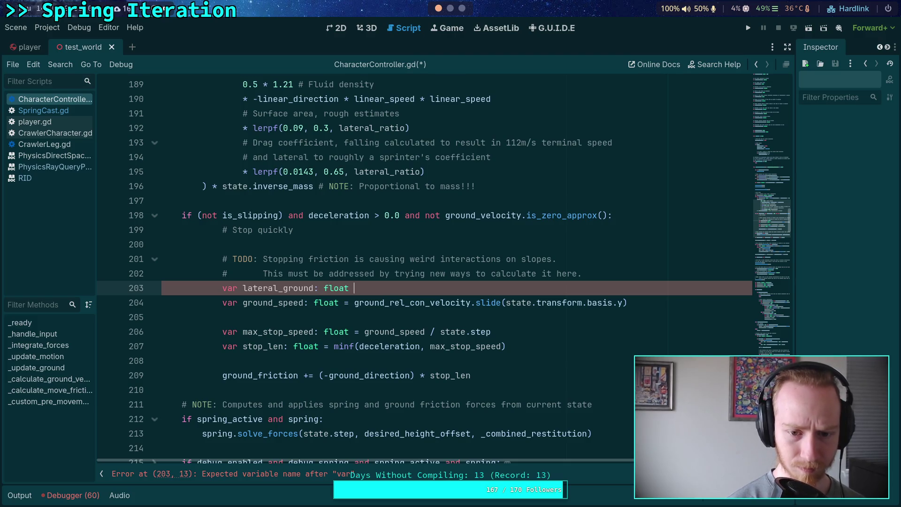
# Move the slide expression from line 204 to after the equals sign of the lateral_ground declaration
pyautogui.write('=')
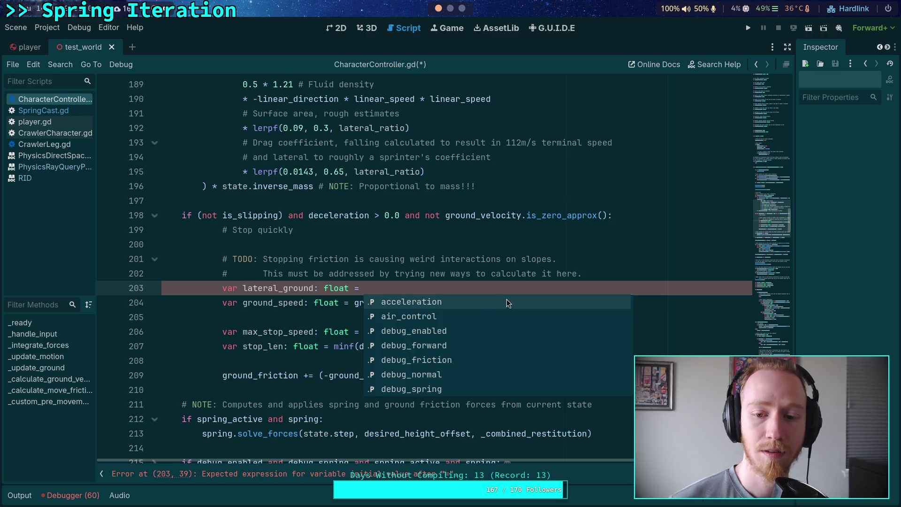
pyautogui.press('Escape')
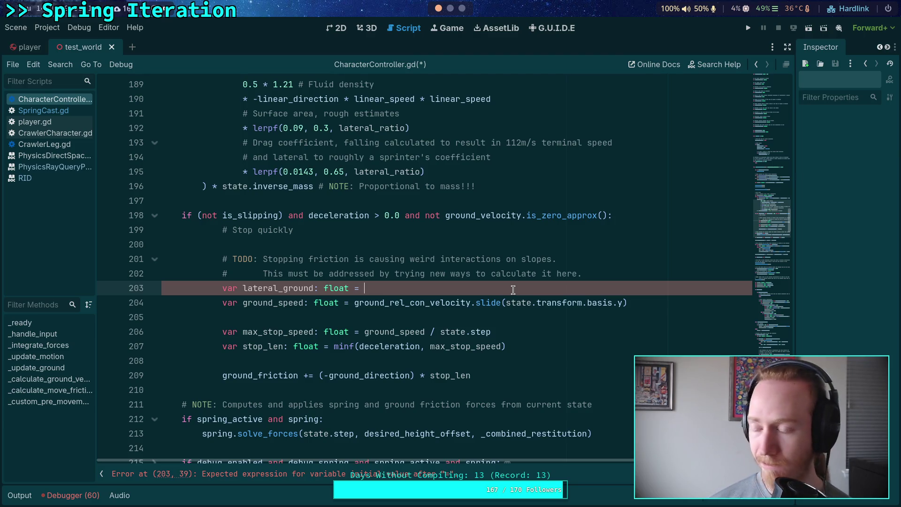
pyautogui.moveTo(354, 302); pyautogui.dragTo(657, 299)
pyautogui.hotkey('ctrl', 'c')
pyautogui.press('BackSpace')
pyautogui.press('Up')
pyautogui.press('End')
pyautogui.hotkey('ctrl', 'v')
pyautogui.press('Down')
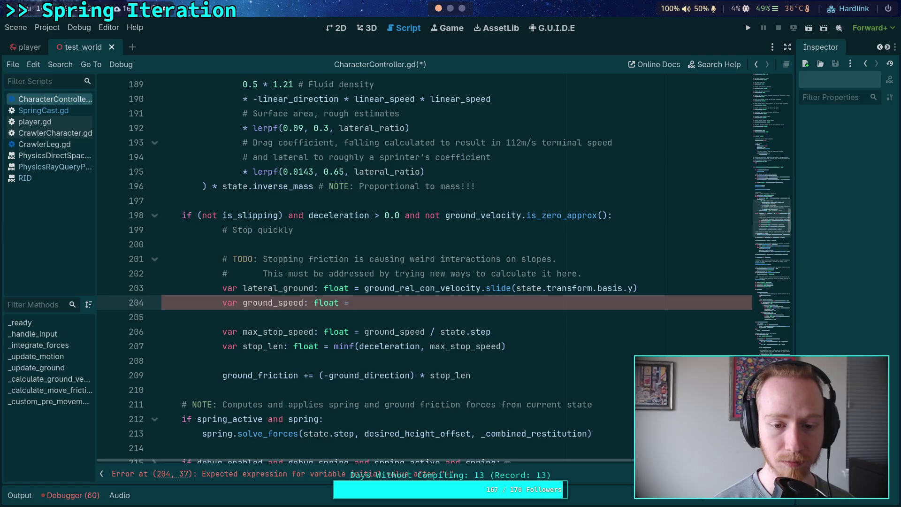
# Make ground_speed use lateral_ground and change lateral_ground's type from float to Vector3
pyautogui.write('_ground.length(')
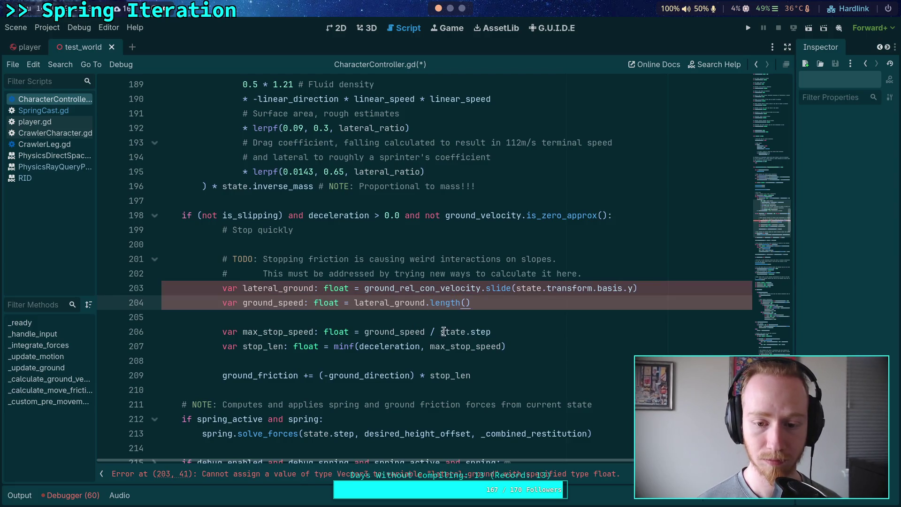
pyautogui.tripleClick(330, 287)
pyautogui.doubleClick(330, 288)
pyautogui.write('Vector3')
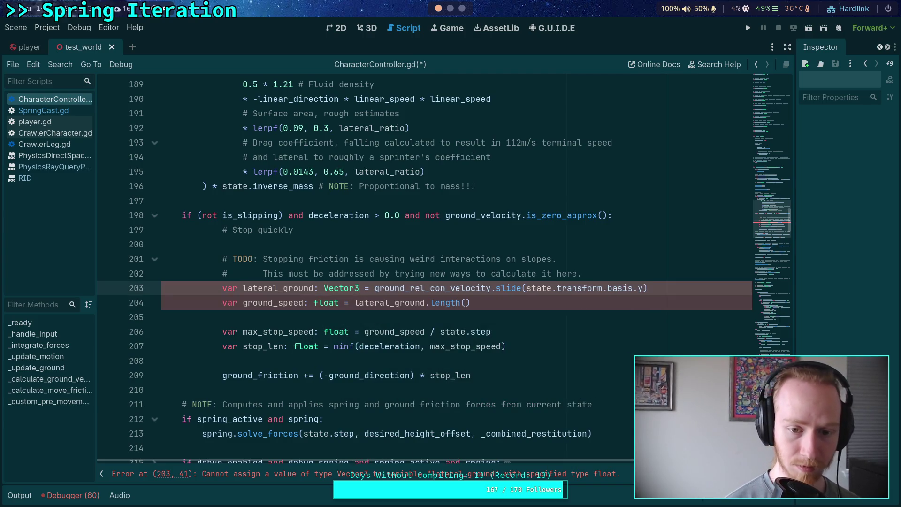
pyautogui.click(296, 315)
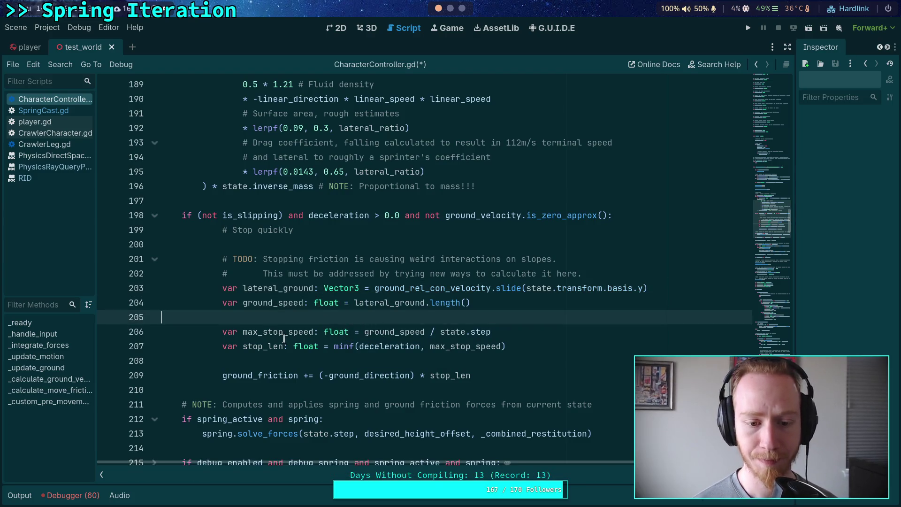
# Swap ground_direction for lateral_ground in line 209's stop friction, save, and run the project
pyautogui.doubleClick(284, 333)
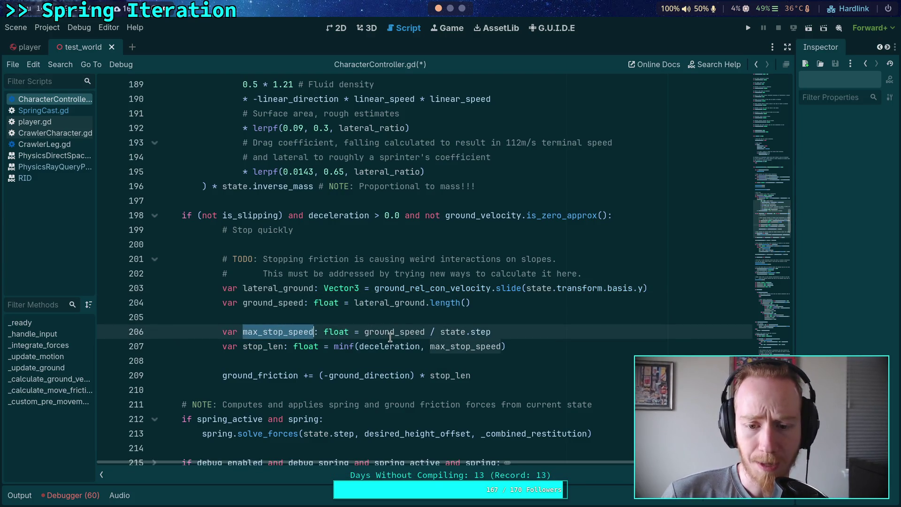
pyautogui.click(324, 376)
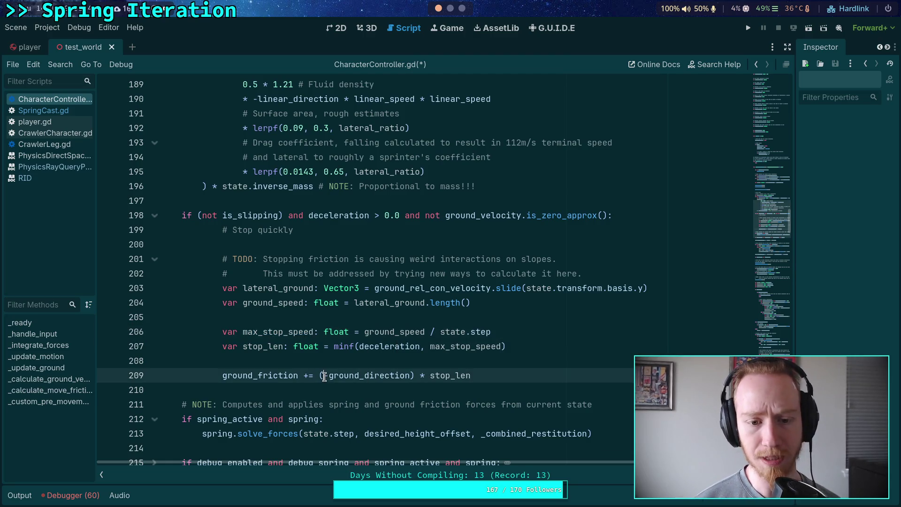
pyautogui.doubleClick(340, 375)
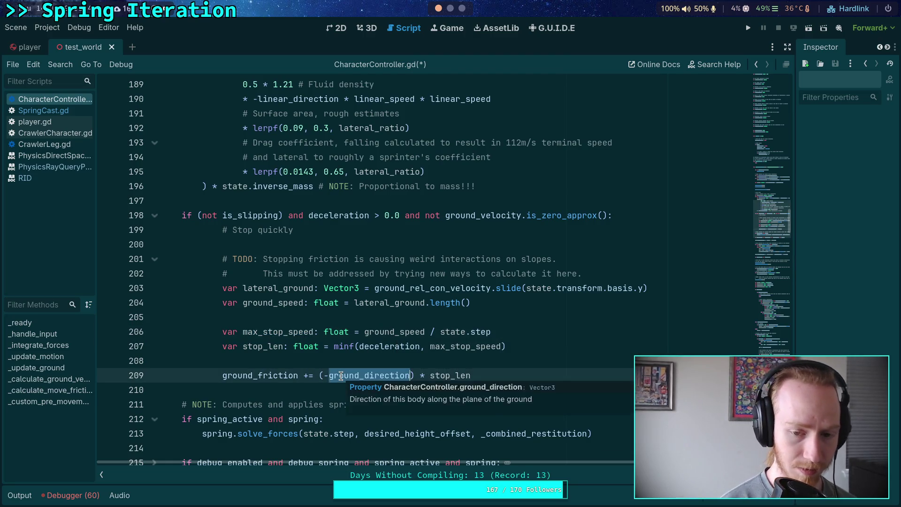
pyautogui.write('lat')
pyautogui.press('Return')
pyautogui.hotkey('ctrl', 's')
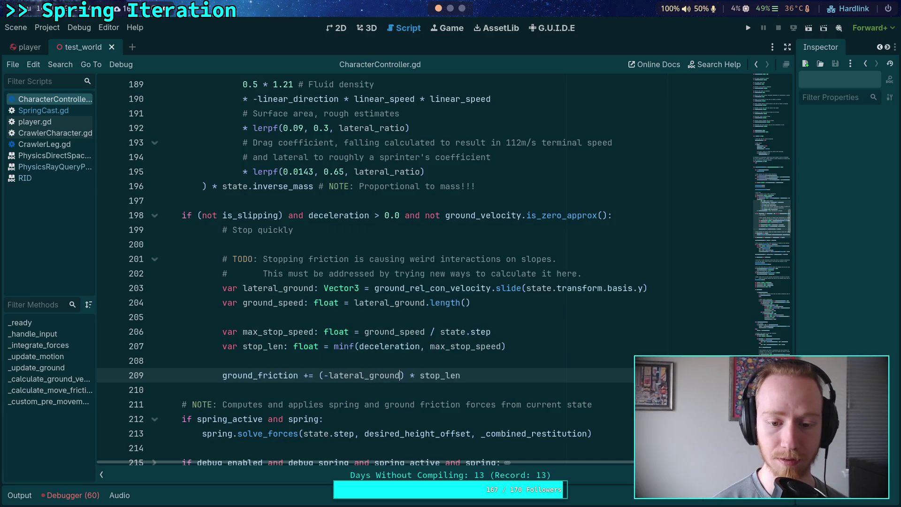
pyautogui.click(747, 28)
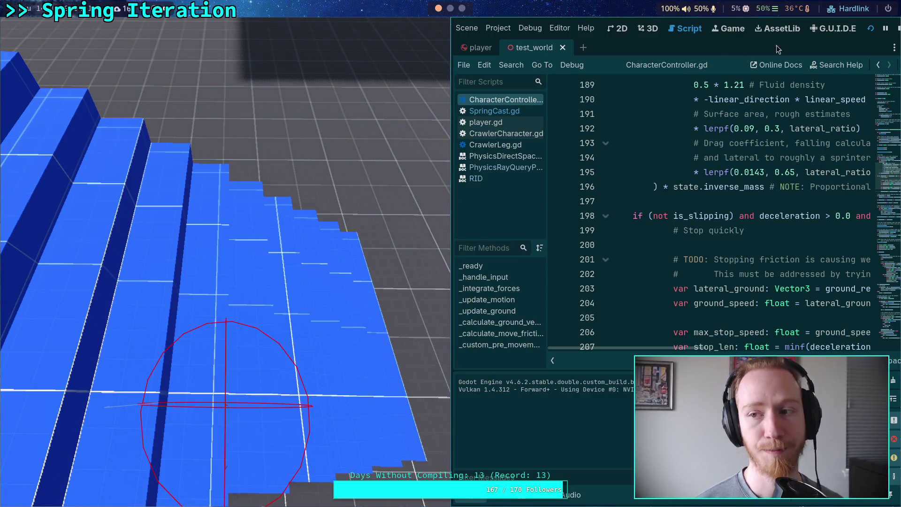
# Stop the running game and scroll the script down slightly
pyautogui.click(896, 29)
pyautogui.scroll(-2, 431, 299)
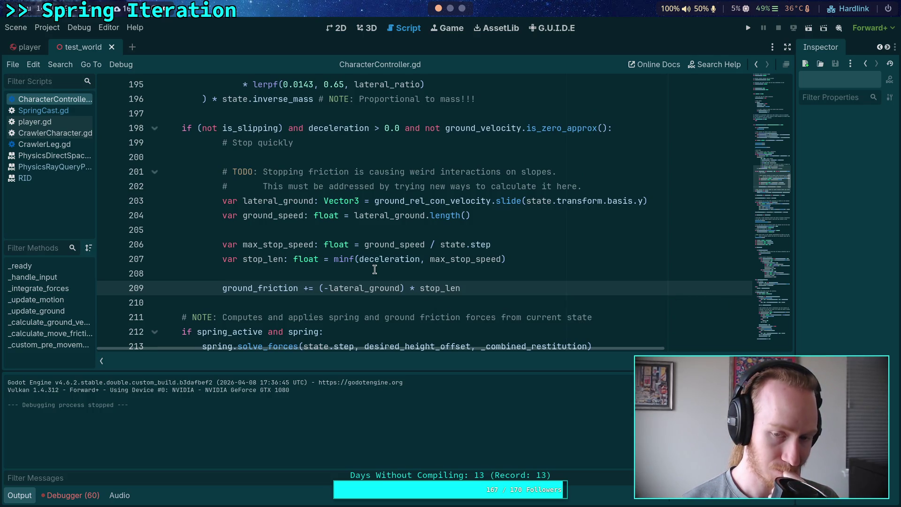
# Revert line 209 to use -ground_direction, save the script, and relaunch the game
pyautogui.doubleClick(292, 216)
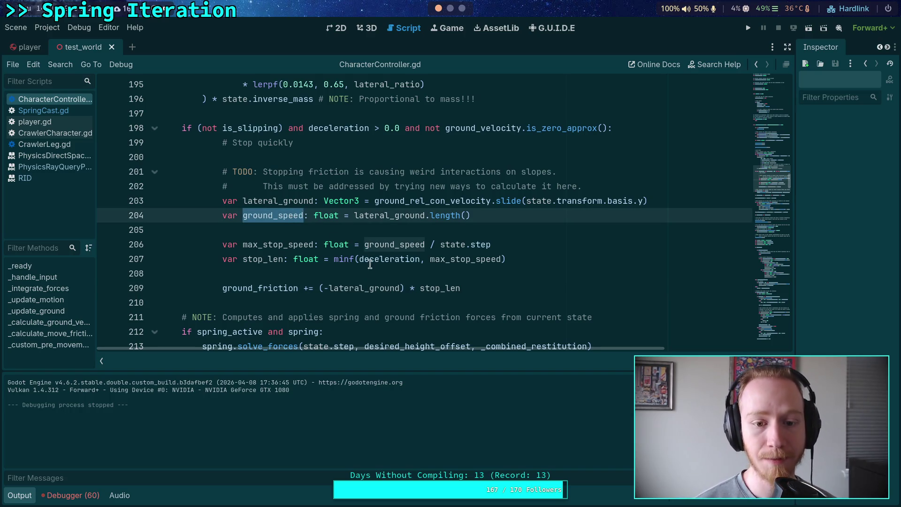
pyautogui.moveTo(330, 288); pyautogui.dragTo(400, 289)
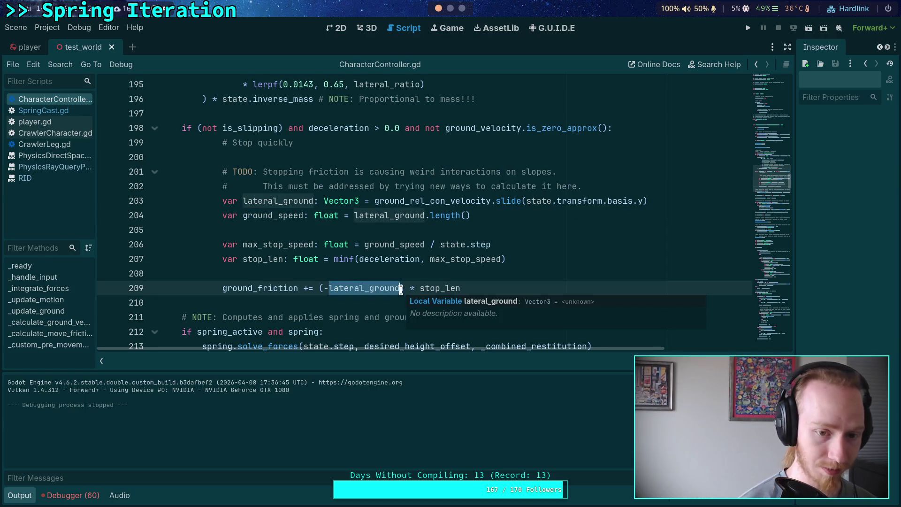
pyautogui.write('f')
pyautogui.press('BackSpace')
pyautogui.write('_direction')
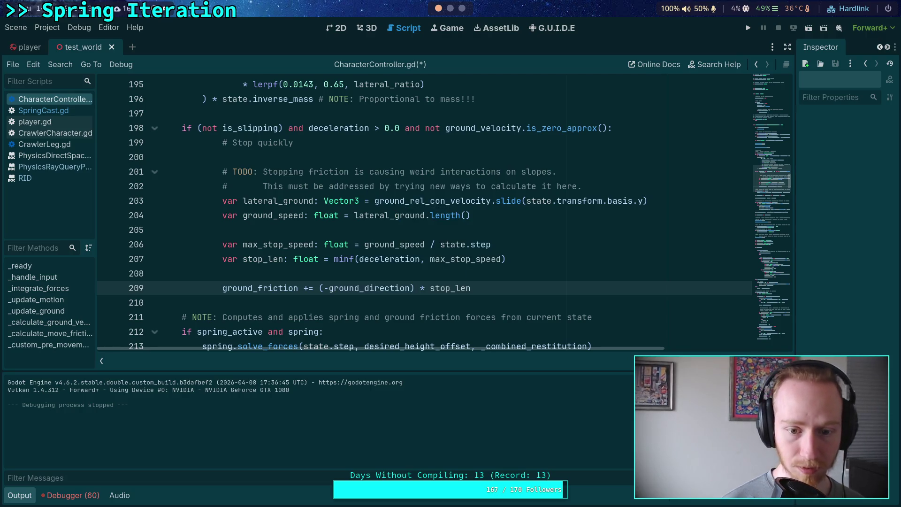
pyautogui.hotkey('ctrl', 's')
pyautogui.click(747, 28)
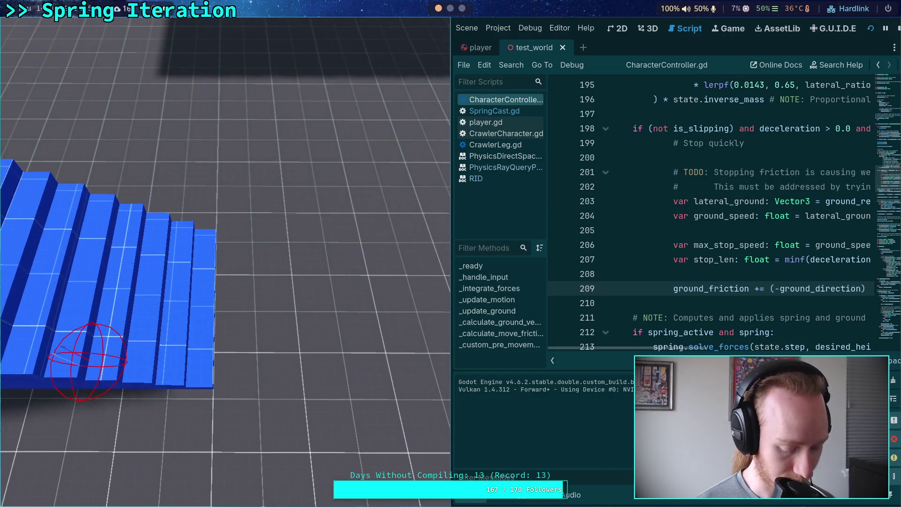
# Play the game fullscreen on the blue stairs, then quit with Escape
pyautogui.press('F11')
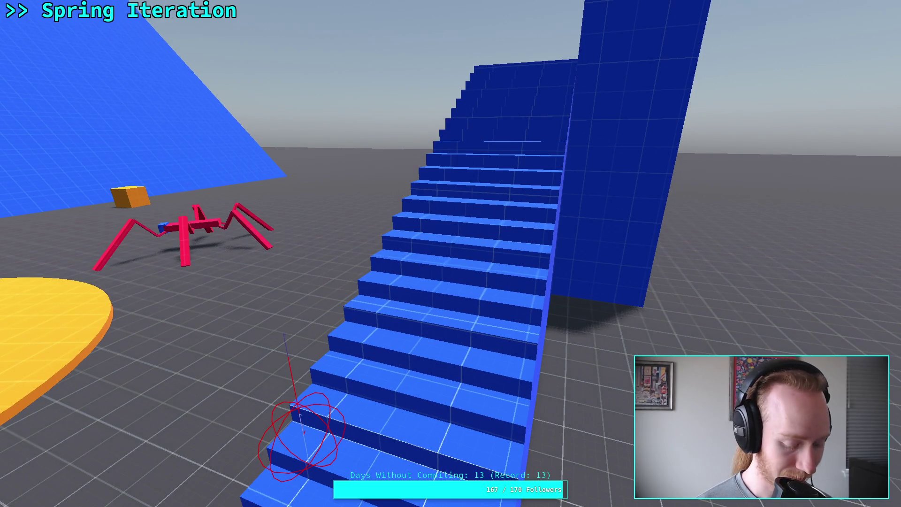
pyautogui.press('Escape')
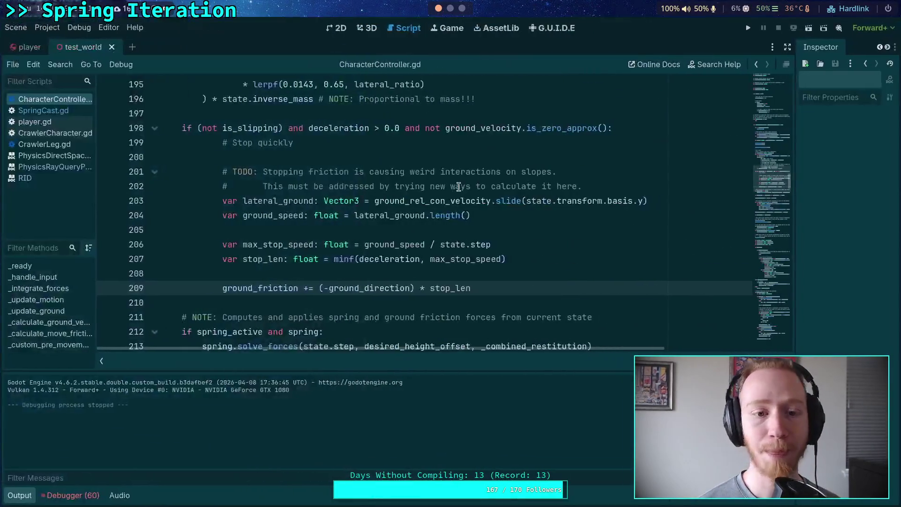
# Collapse the Output panel and prefix line 198's condition with '(not has_desired_forward) and'
pyautogui.click(20, 496)
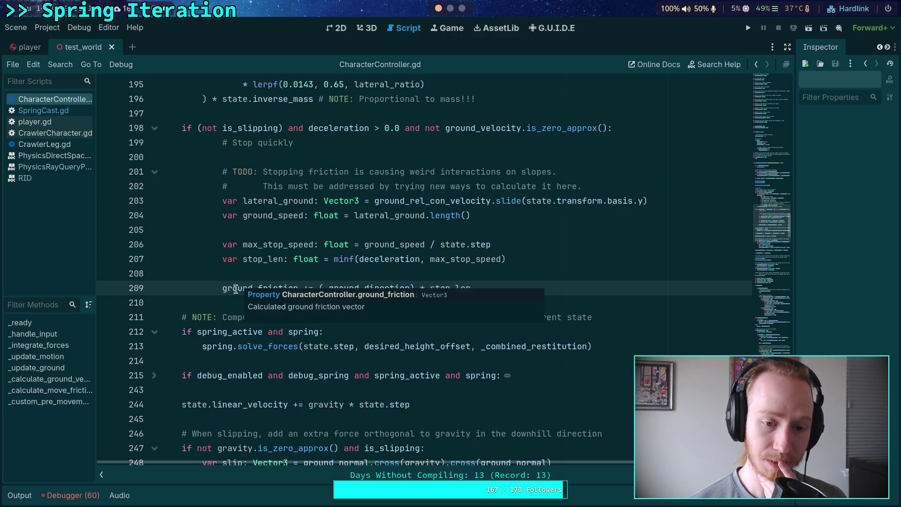
pyautogui.doubleClick(236, 288)
pyautogui.scroll(3, 183, 346)
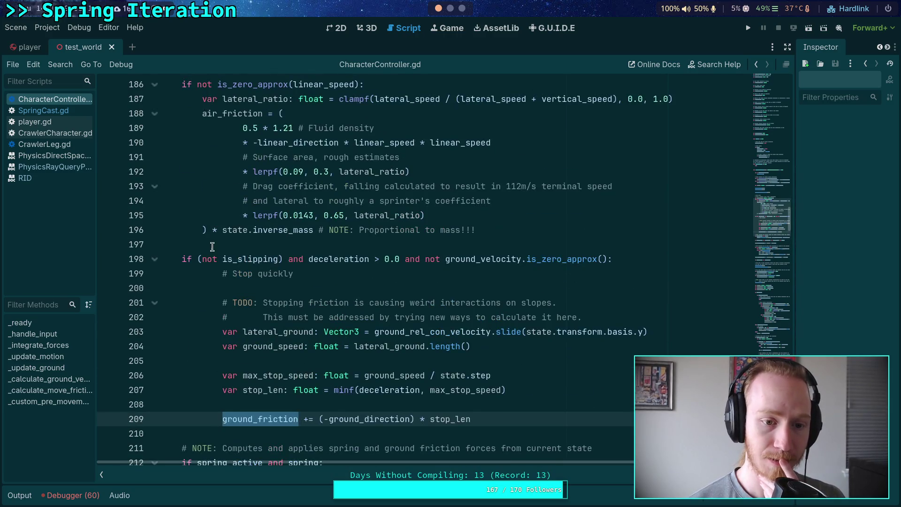
pyautogui.click(190, 250)
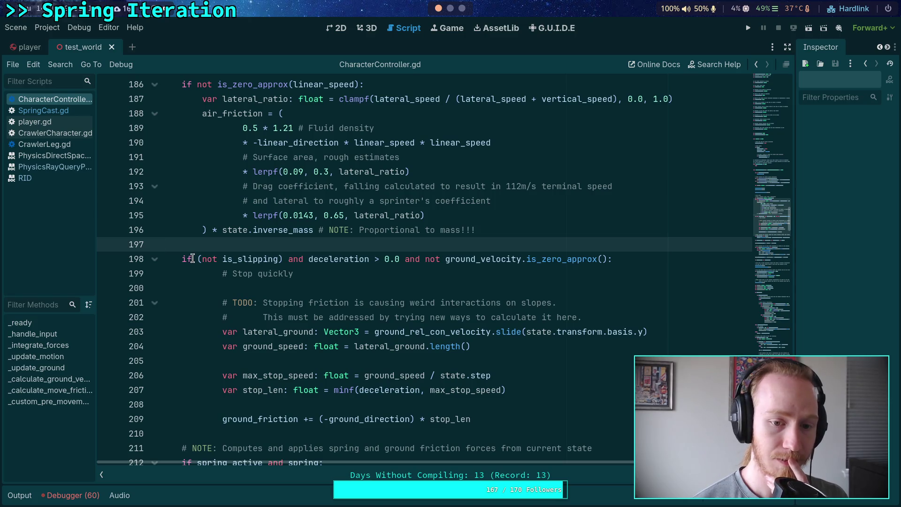
pyautogui.click(192, 259)
pyautogui.write('(not')
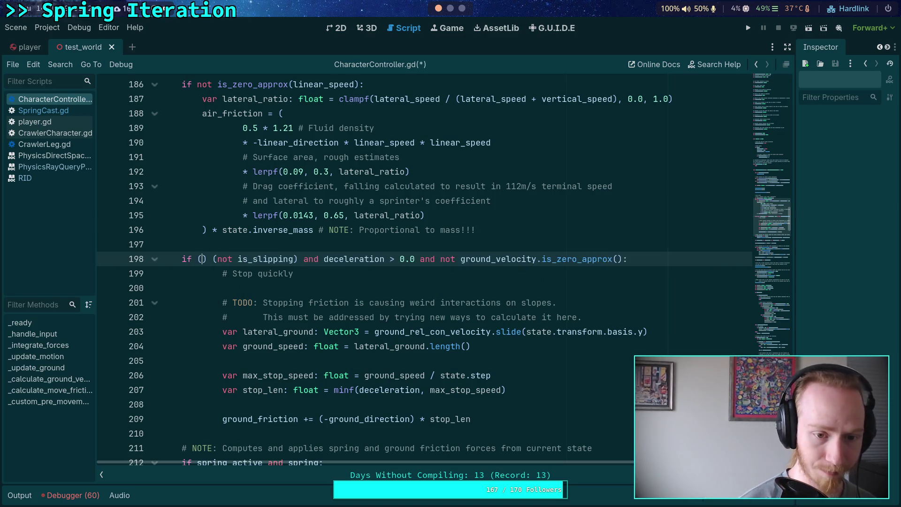
pyautogui.write(' has_')
pyautogui.press('Return')
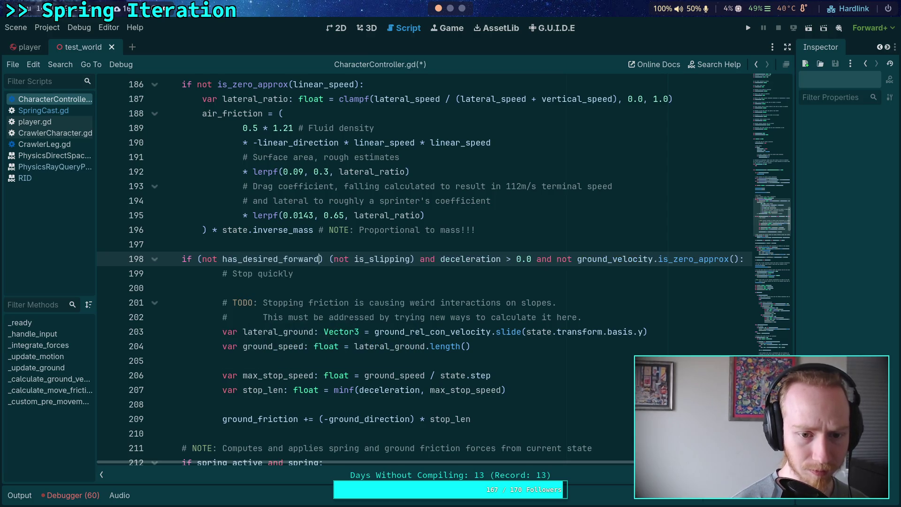
pyautogui.write('and')
# Save the script, run the game, and switch it to fullscreen
pyautogui.hotkey('ctrl', 's')
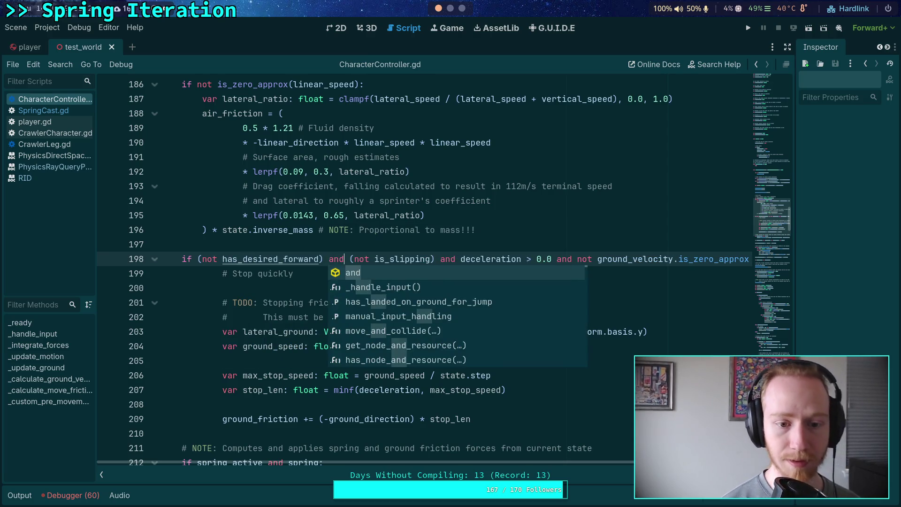
pyautogui.click(276, 242)
pyautogui.click(748, 28)
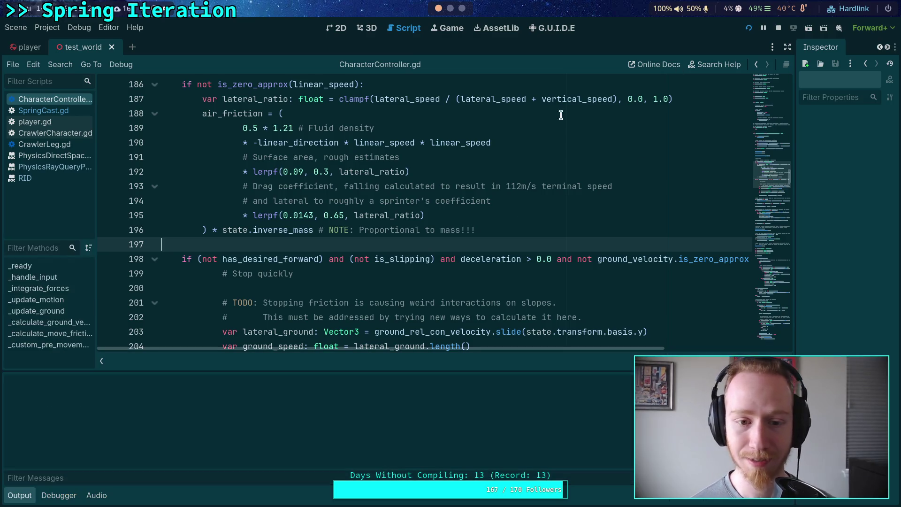
pyautogui.press('super+f')
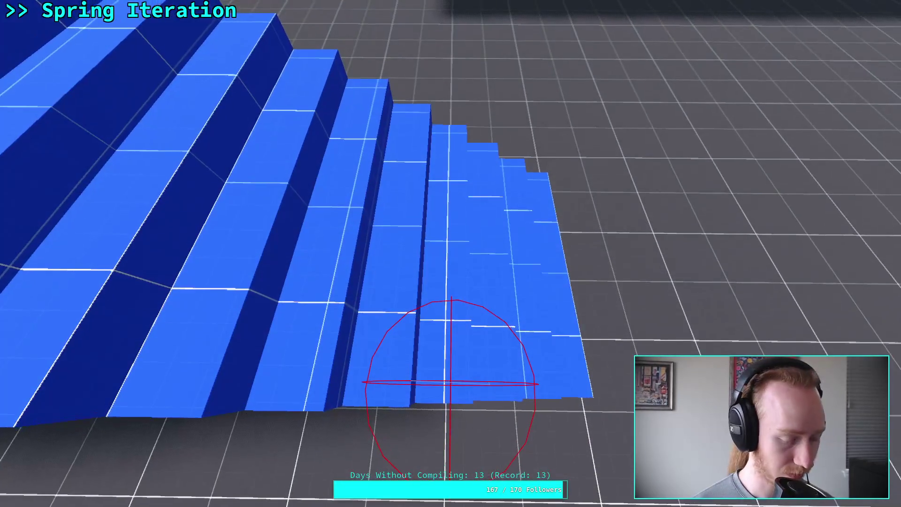
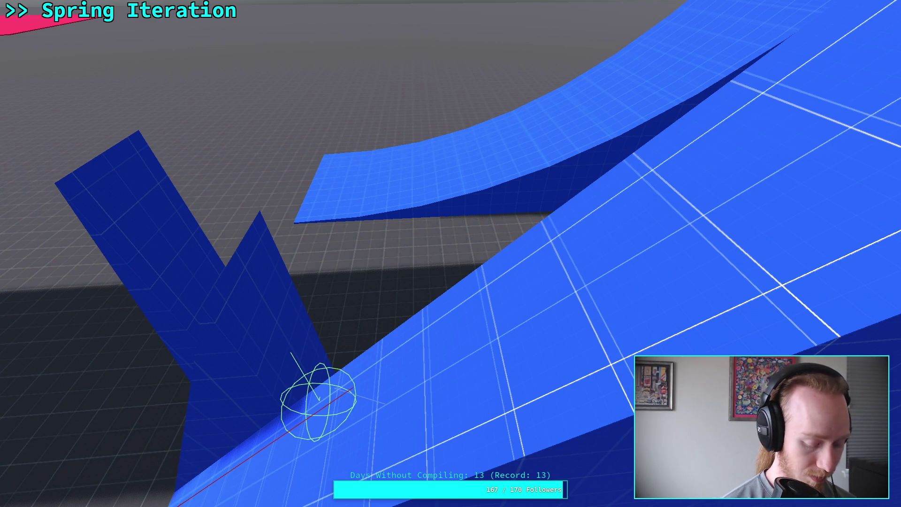
# Exit fullscreen, stop the running game, and collapse the Output panel
pyautogui.press('Escape')
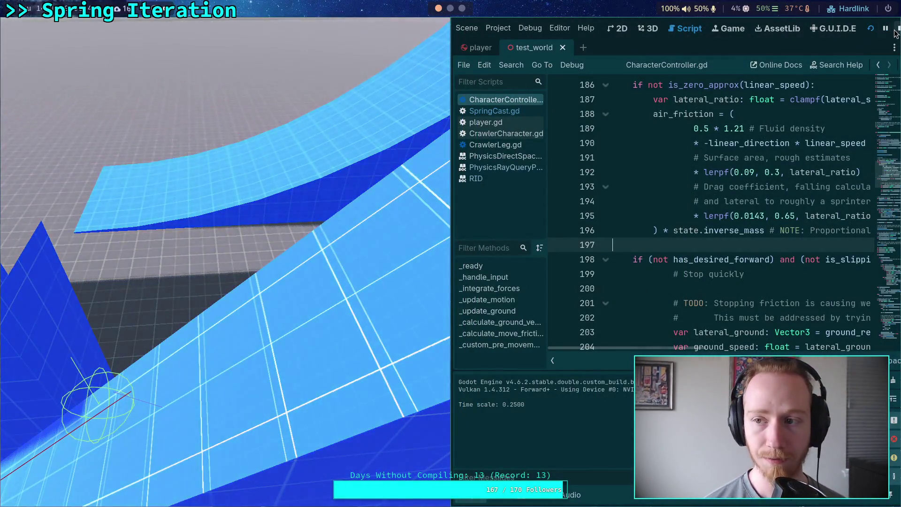
pyautogui.click(895, 31)
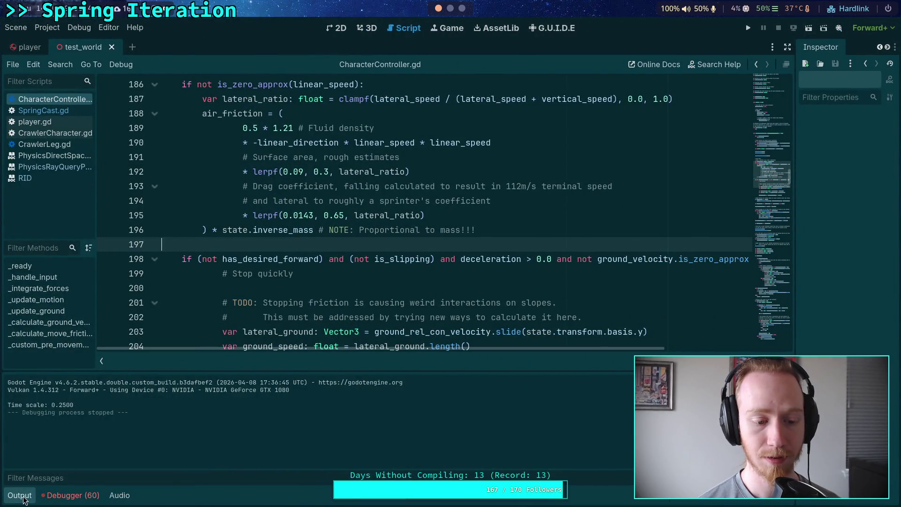
pyautogui.click(22, 497)
pyautogui.scroll(-15, 254, 243)
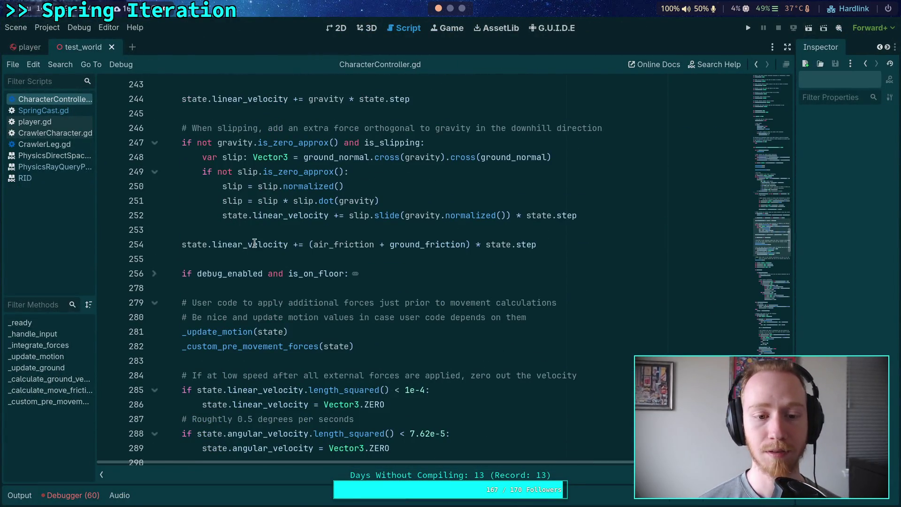
# Review the stopping-friction code in CharacterController.gd around line 255
pyautogui.click(252, 258)
pyautogui.scroll(-5, 252, 259)
pyautogui.scroll(5, 251, 263)
pyautogui.scroll(8, 253, 267)
pyautogui.scroll(-1, 270, 280)
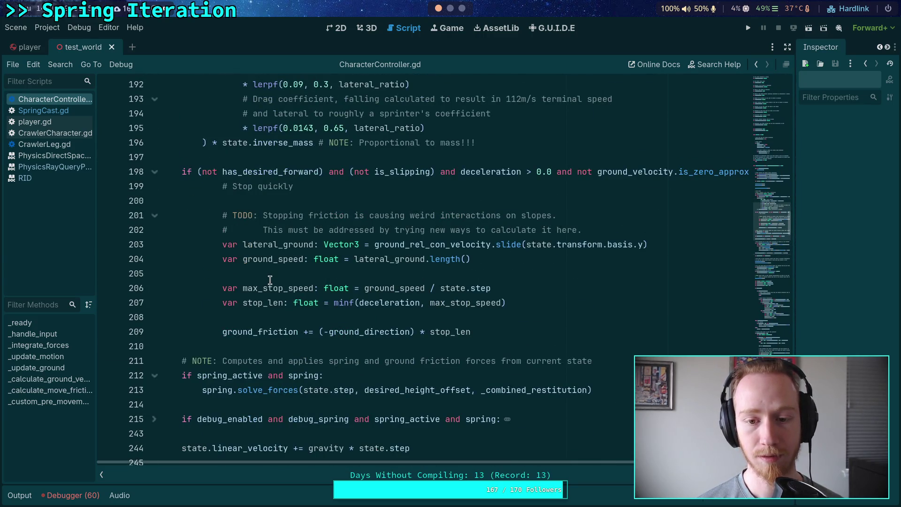
# Highlight ground_rel_con_velocity on line 202 to trace its uses, then switch to Neovim
pyautogui.moveTo(405, 243)
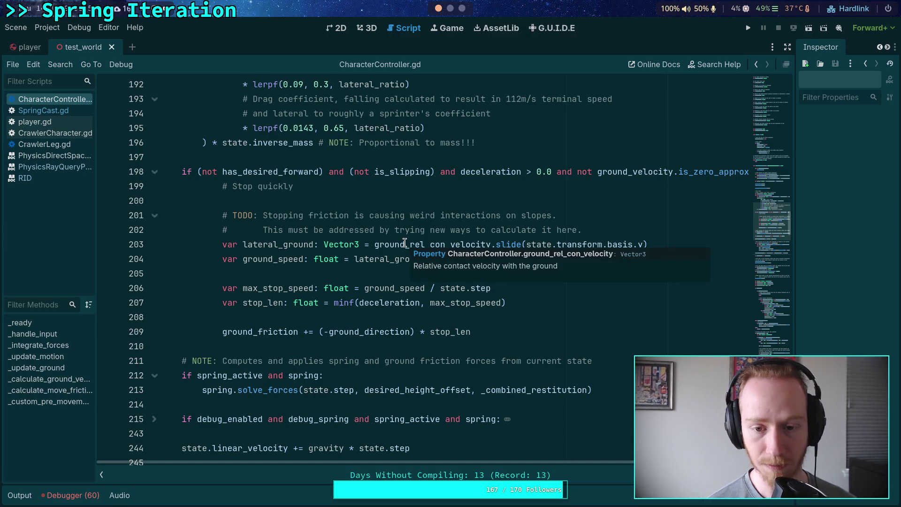
pyautogui.click(627, 228)
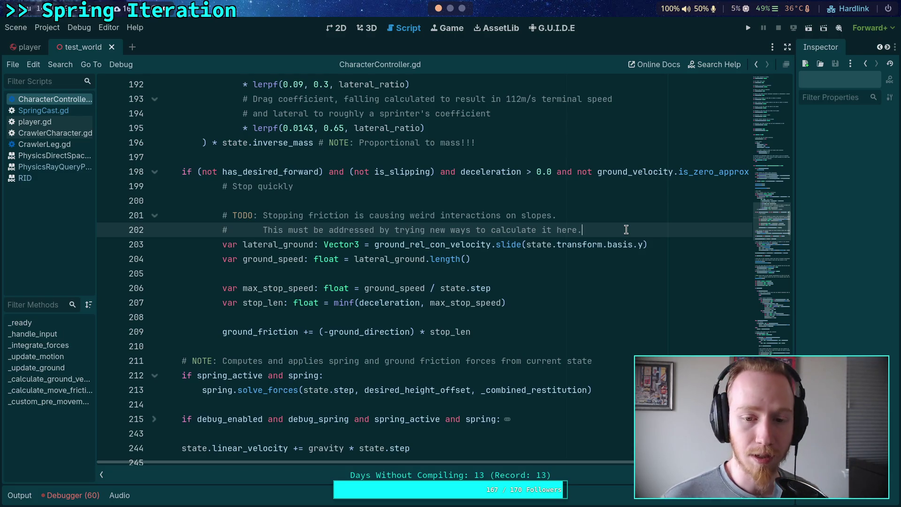
pyautogui.moveTo(456, 246)
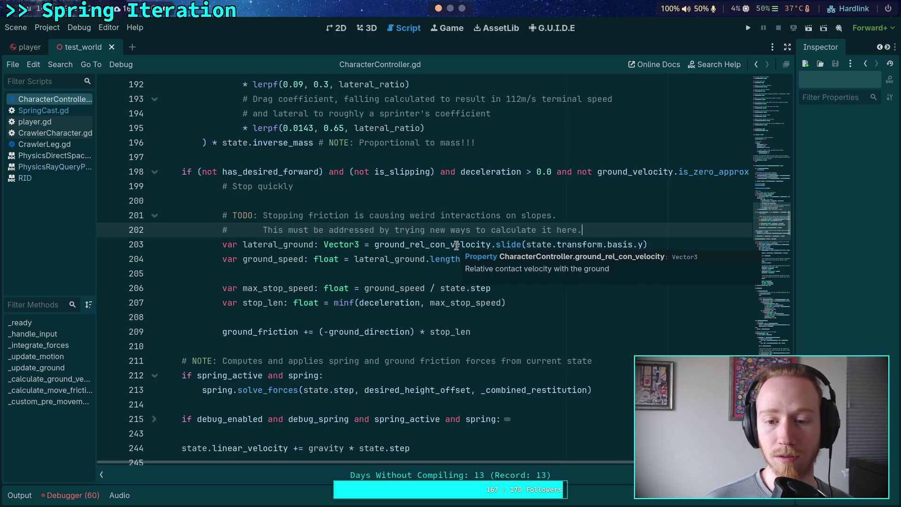
pyautogui.click(456, 246)
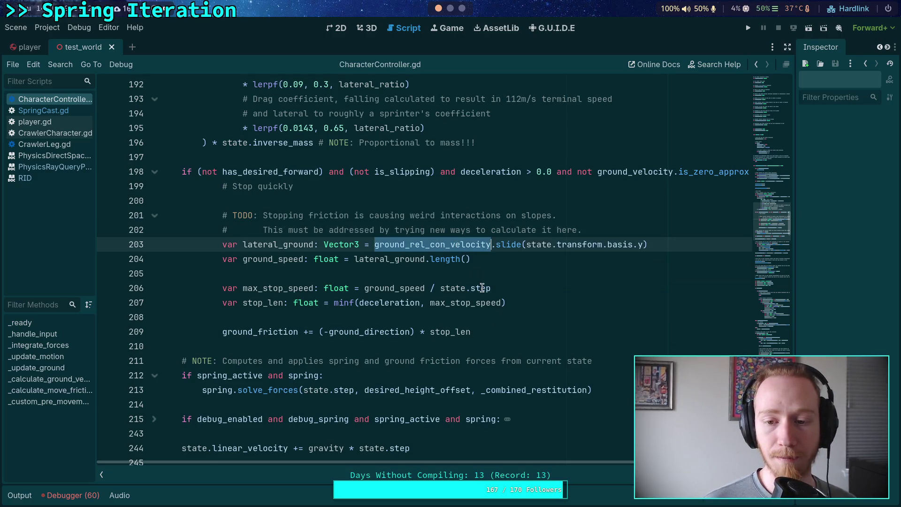
pyautogui.scroll(-20, 509, 323)
pyautogui.scroll(-20, 509, 324)
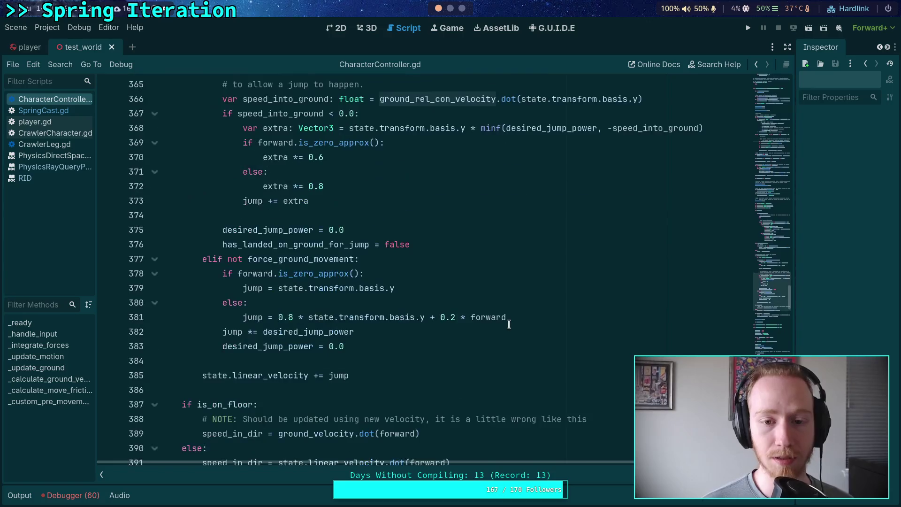
pyautogui.scroll(-5, 513, 321)
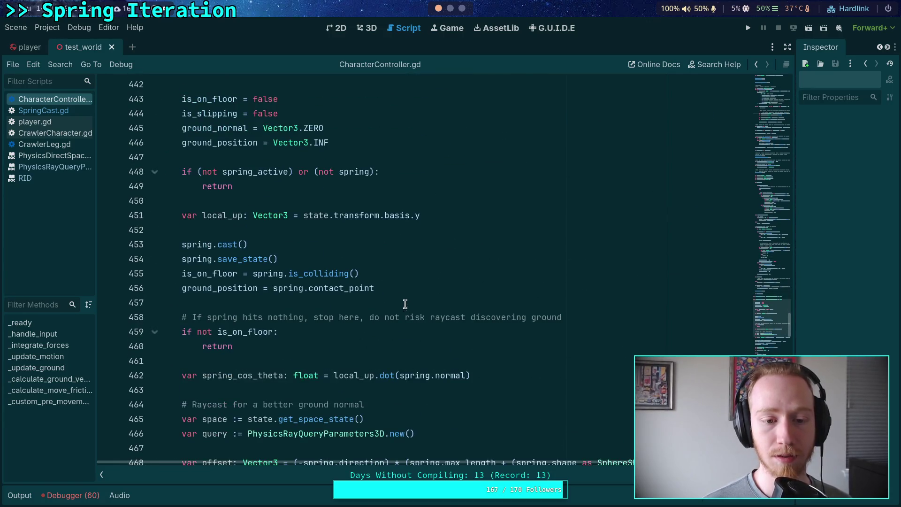
pyautogui.hotkey('alt', 'Tab')
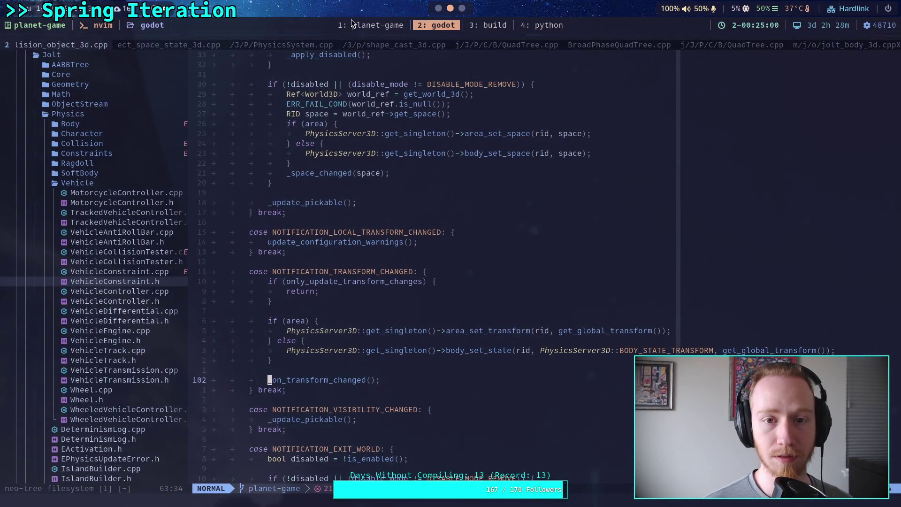
# Rerun git diff of godot-game/character/CharacterController.gd in the planet-game terminal, then return to Godot
pyautogui.click(352, 22)
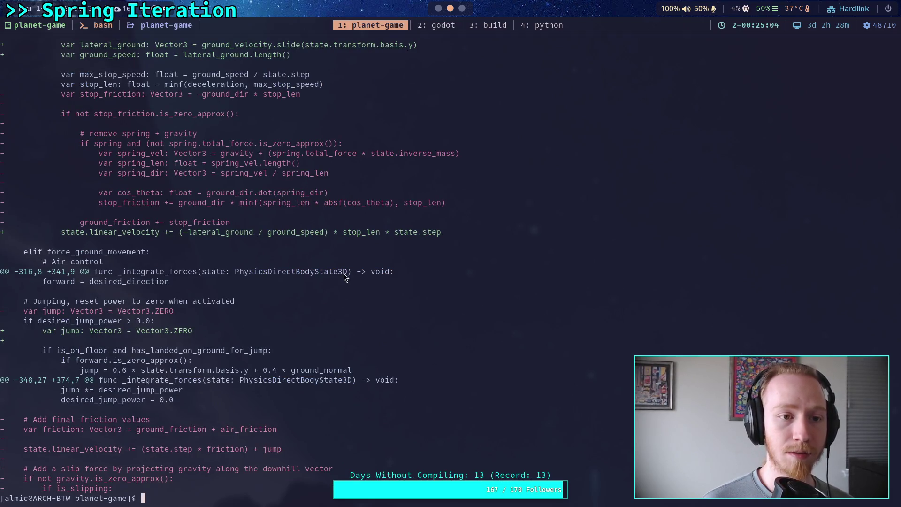
pyautogui.press('Up')
pyautogui.press('Return')
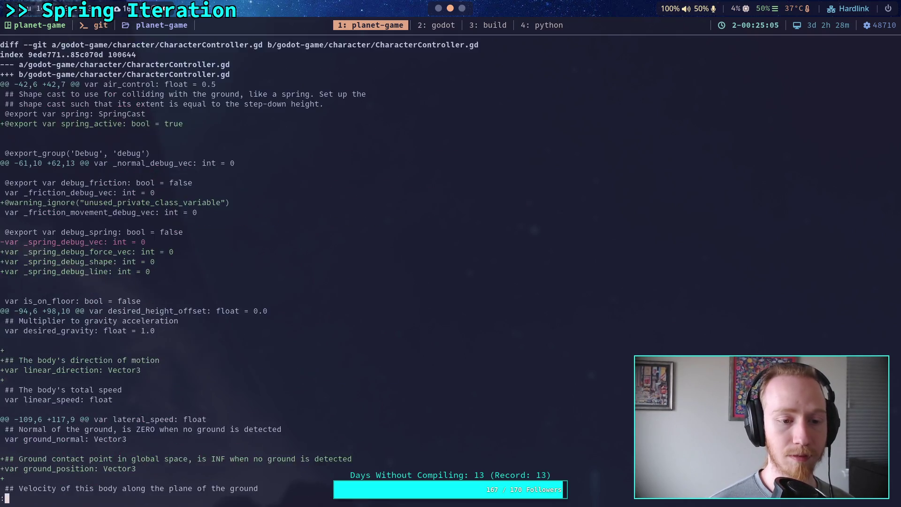
pyautogui.scroll(-10, 450, 253)
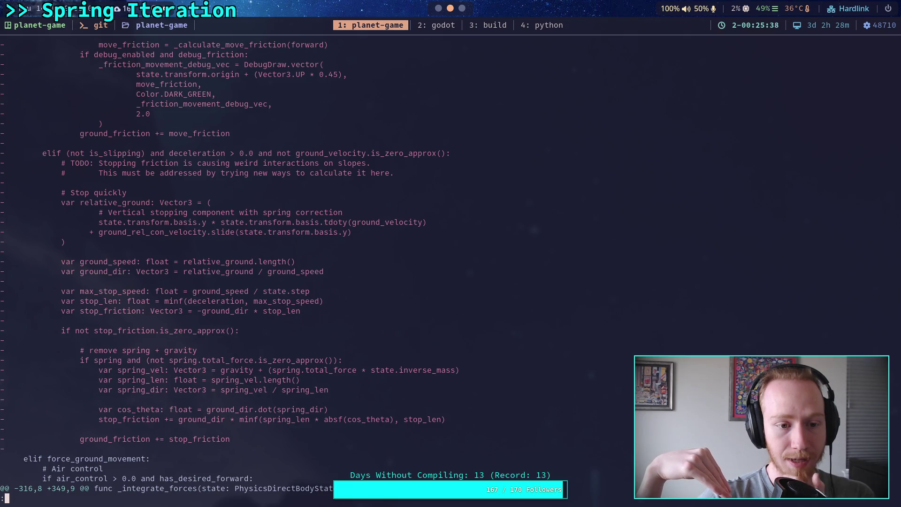
pyautogui.click(439, 8)
pyautogui.scroll(-19, 422, 282)
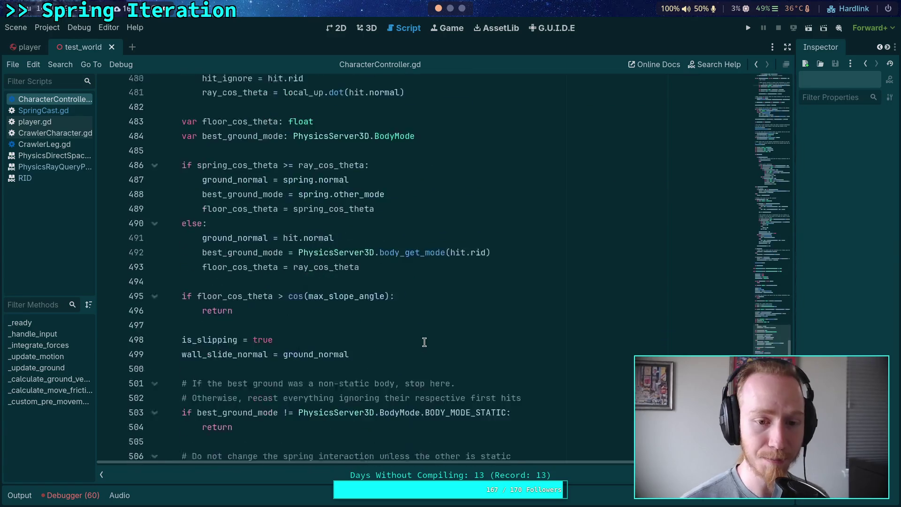
pyautogui.scroll(-19, 433, 341)
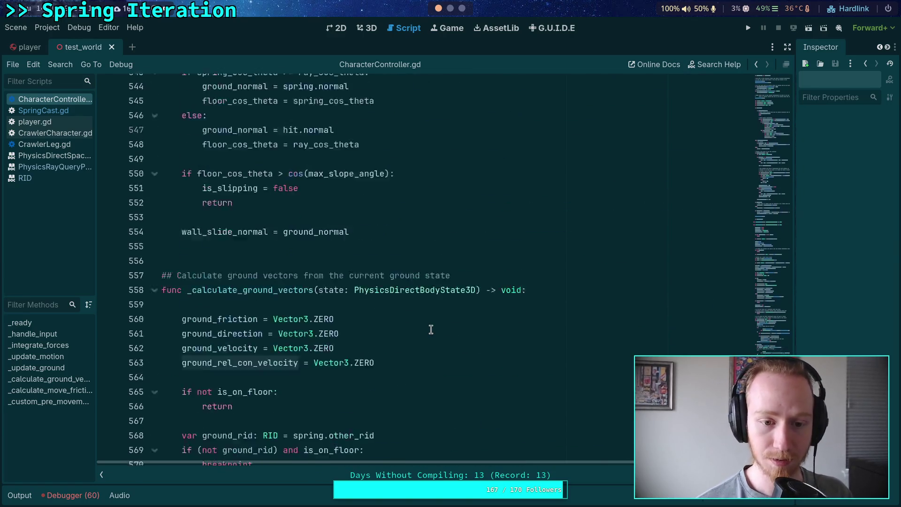
pyautogui.scroll(-4, 430, 330)
pyautogui.scroll(9, 429, 328)
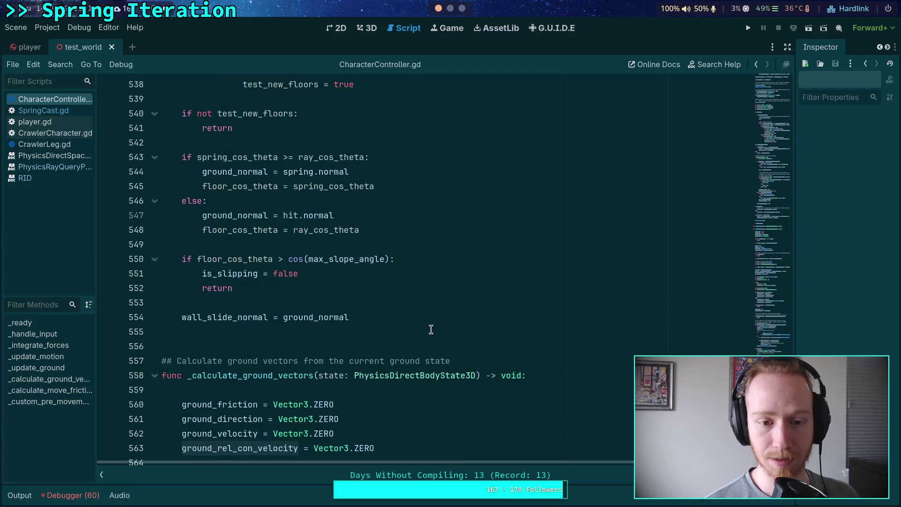
pyautogui.scroll(-3, 502, 345)
pyautogui.scroll(-16, 502, 344)
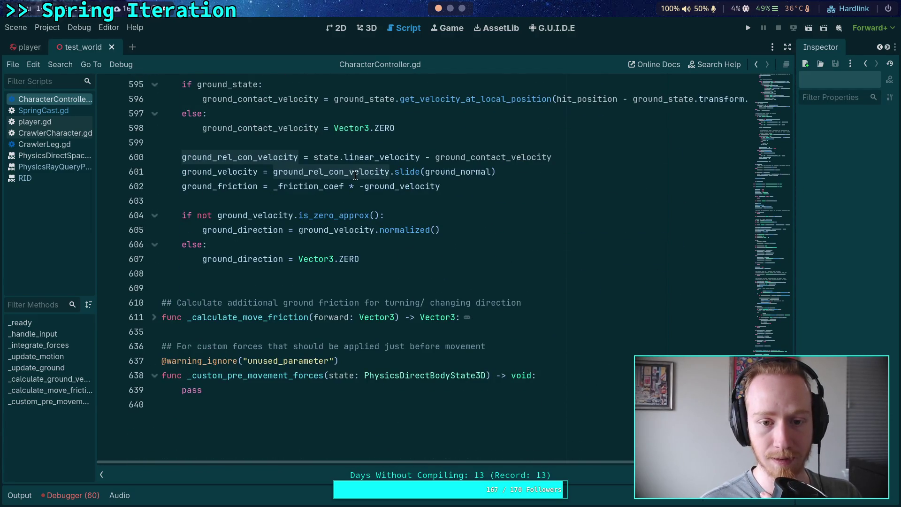
pyautogui.scroll(11, 701, 349)
pyautogui.click(781, 277)
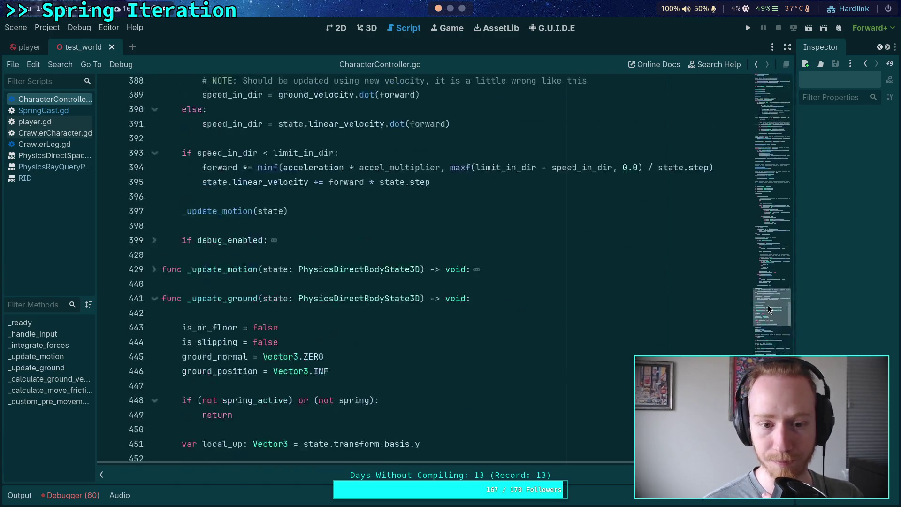
pyautogui.moveTo(781, 277)
pyautogui.mouseDown()
pyautogui.moveTo(779, 264)
pyautogui.moveTo(776, 289)
pyautogui.moveTo(791, 229)
pyautogui.mouseUp()
pyautogui.scroll(7, 657, 312)
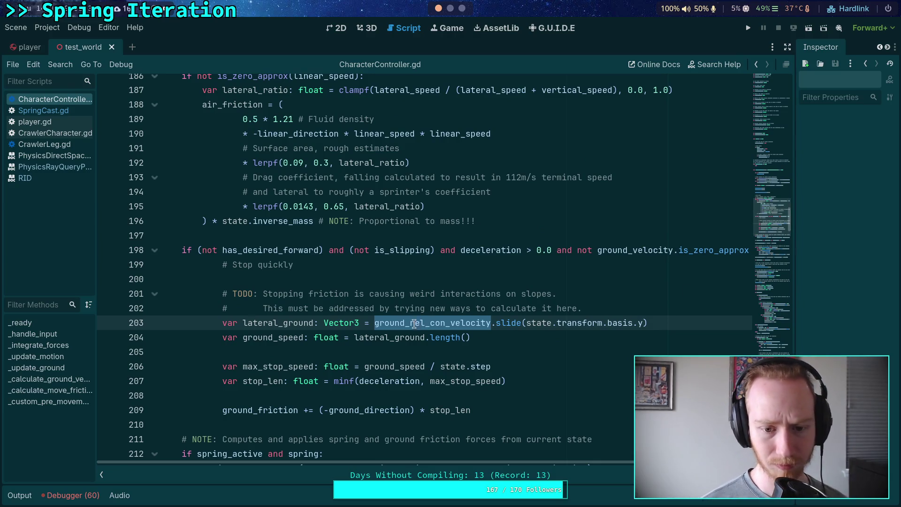
pyautogui.click(374, 324)
# Wrap the lateral_ground expression in multi-line parentheses with + before ground_rel_con_velocity on line 204
pyautogui.write('(')
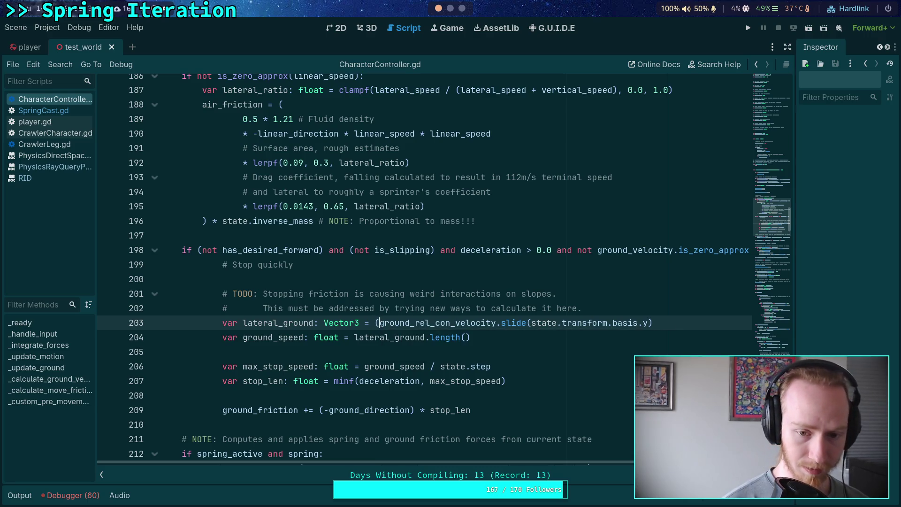
pyautogui.press('Return')
pyautogui.press('End')
pyautogui.press('Return')
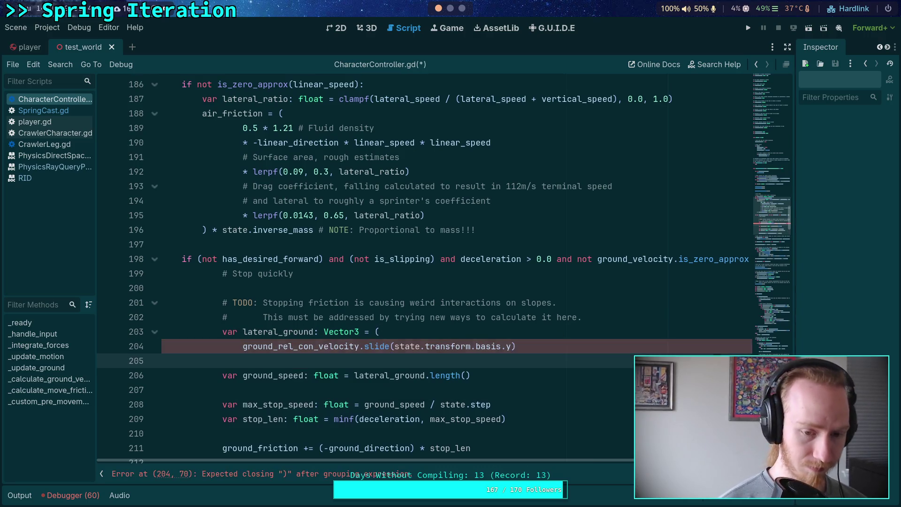
pyautogui.write(')')
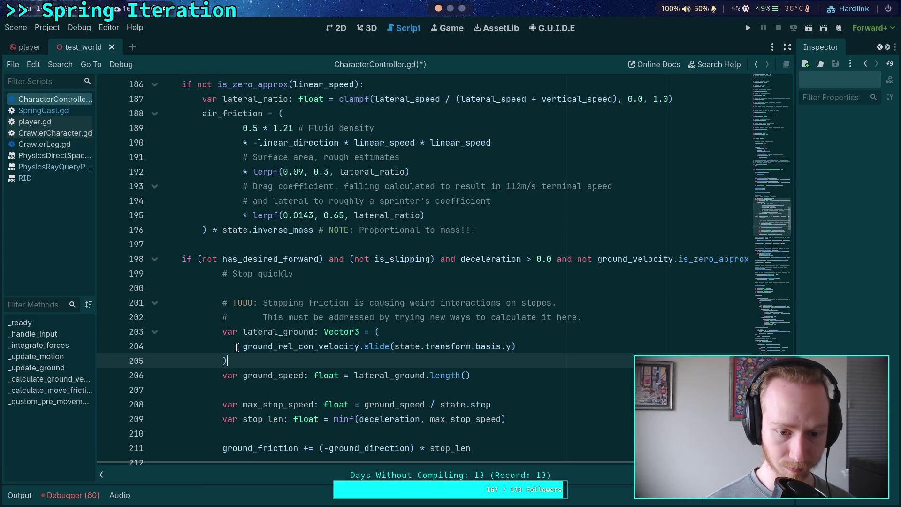
pyautogui.click(243, 345)
pyautogui.write('+')
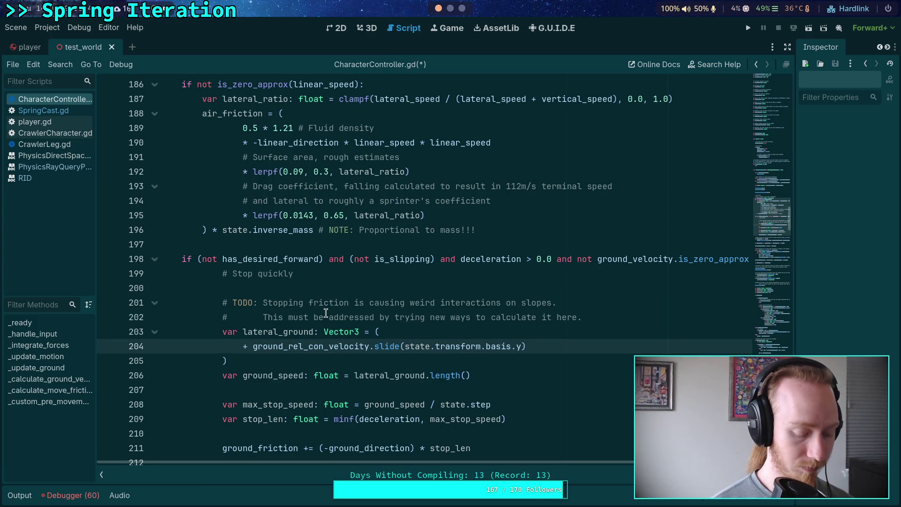
# Compare against the git diff, then delete the slide expression inside the parentheses
pyautogui.press('super+2')
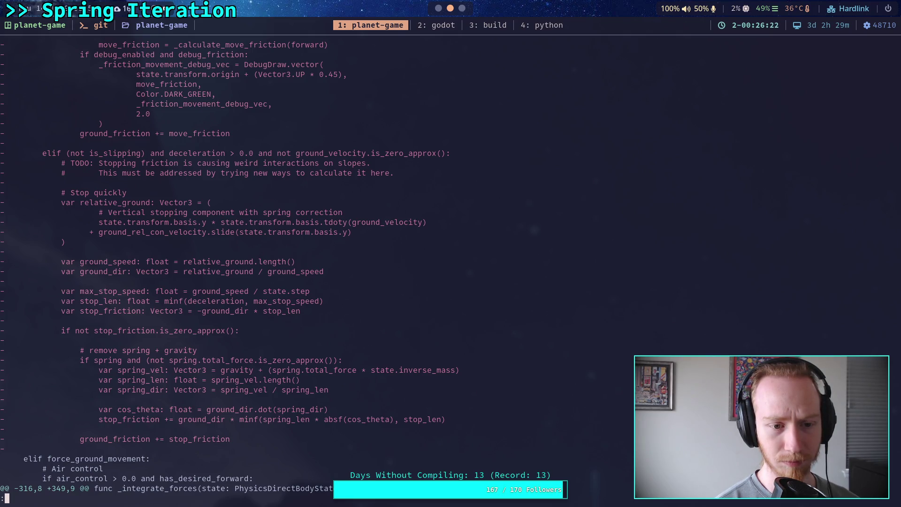
pyautogui.press('super+1')
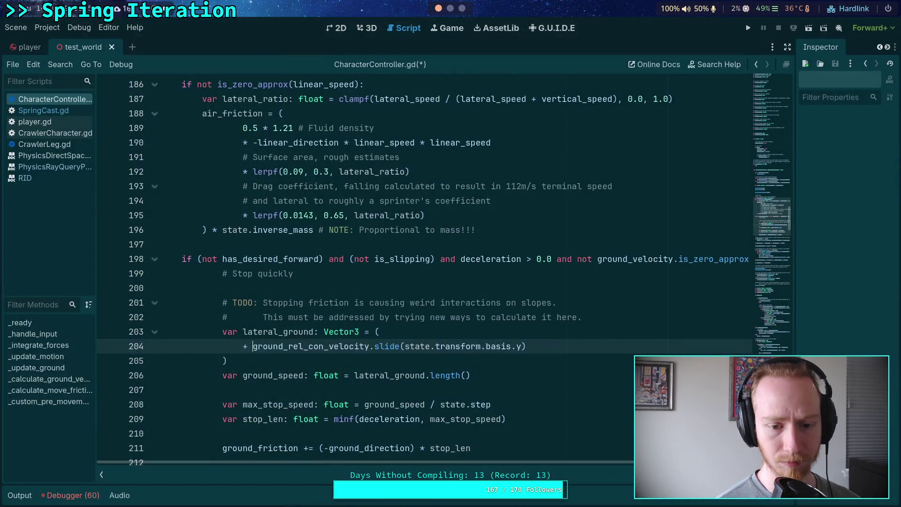
pyautogui.click(445, 334)
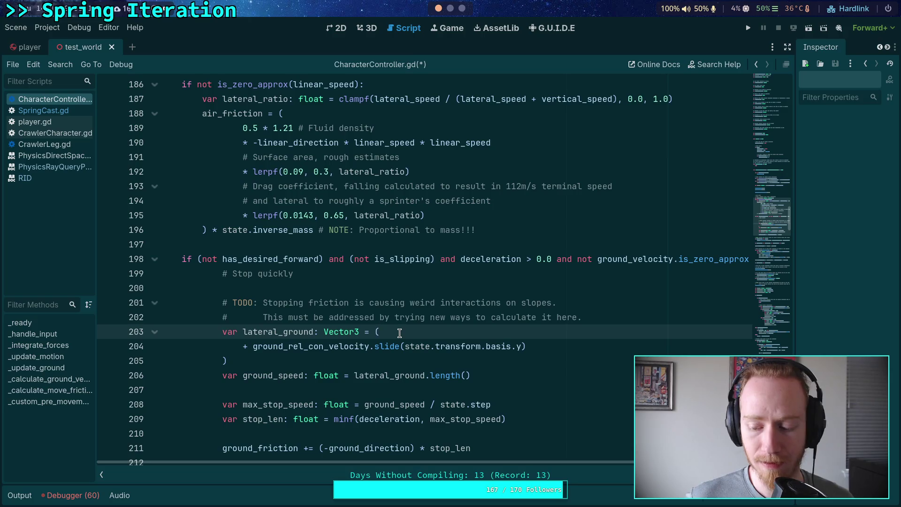
pyautogui.moveTo(527, 346)
pyautogui.mouseDown()
pyautogui.moveTo(244, 333)
pyautogui.moveTo(241, 347)
pyautogui.mouseUp()
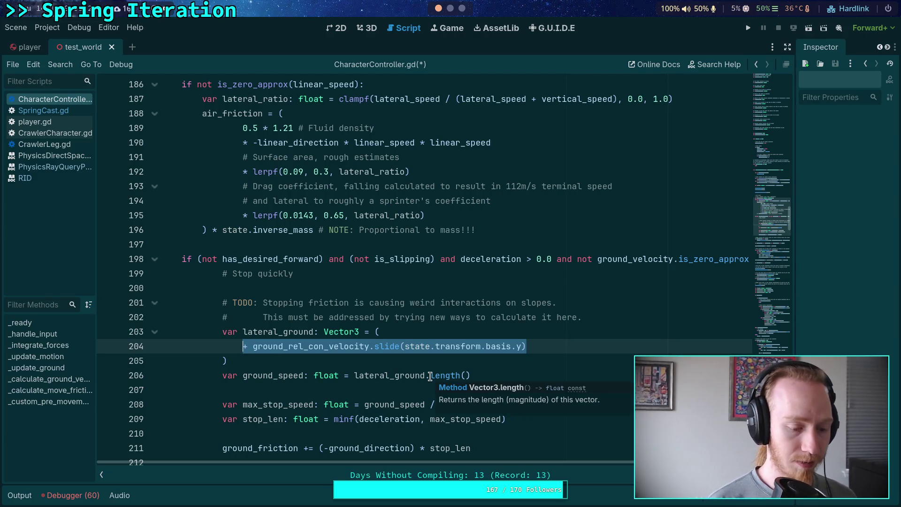
pyautogui.press('BackSpace')
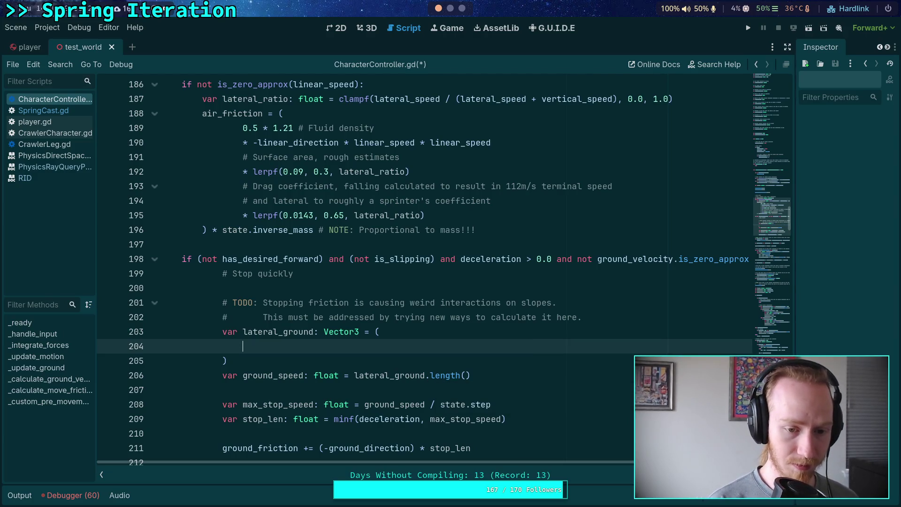
# Remove the stray letters on line 204 and search the script for basis.y
pyautogui.write('(sat')
pyautogui.press('BackSpace')
pyautogui.press('BackSpace')
pyautogui.press('BackSpace')
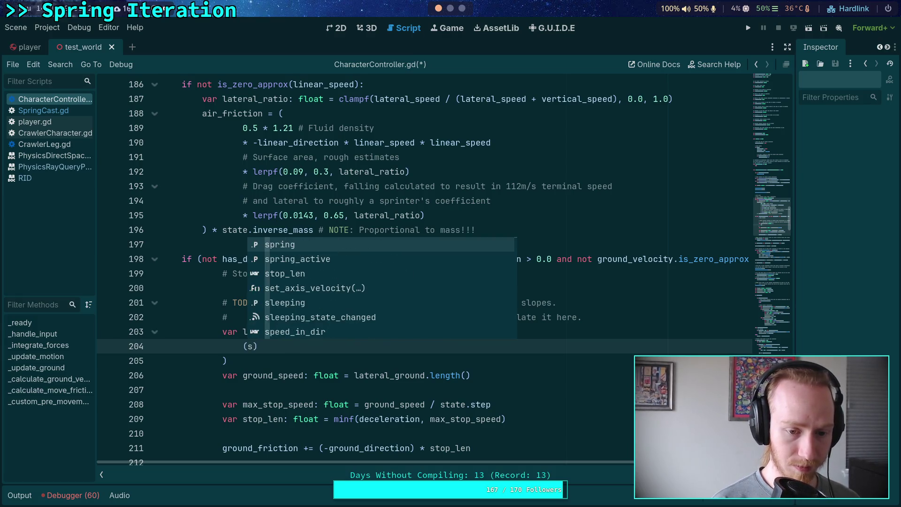
pyautogui.press('Escape')
pyautogui.hotkey('ctrl', 'f')
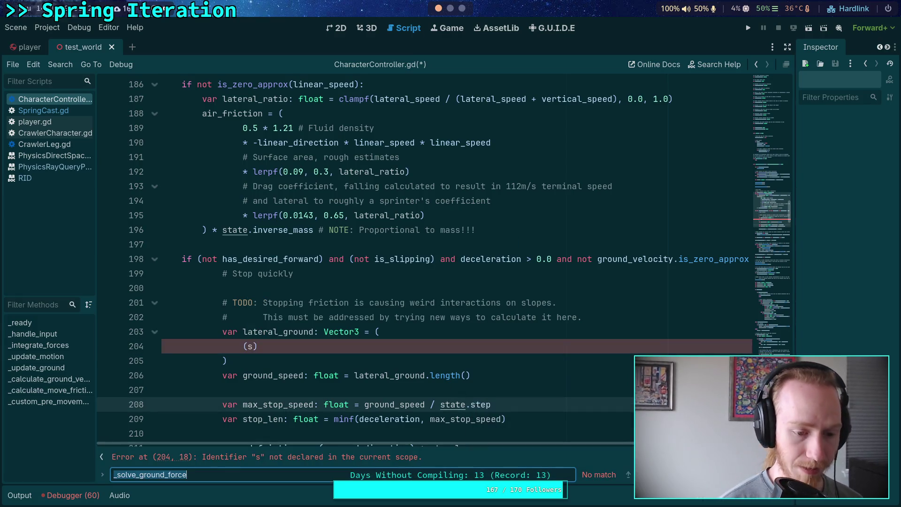
pyautogui.write('basis.y')
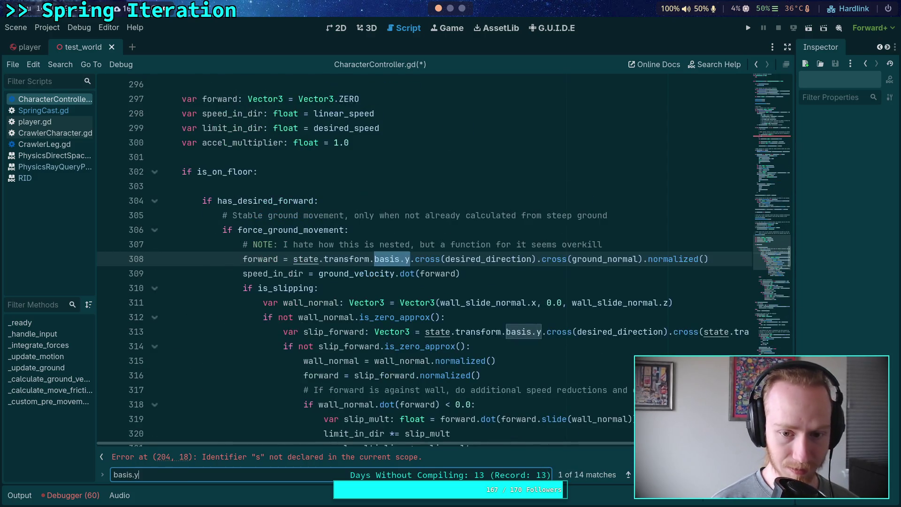
# Add 'var local_up: Vector3 = state.transform.basis.y' above the gravity line
pyautogui.scroll(20, 493, 319)
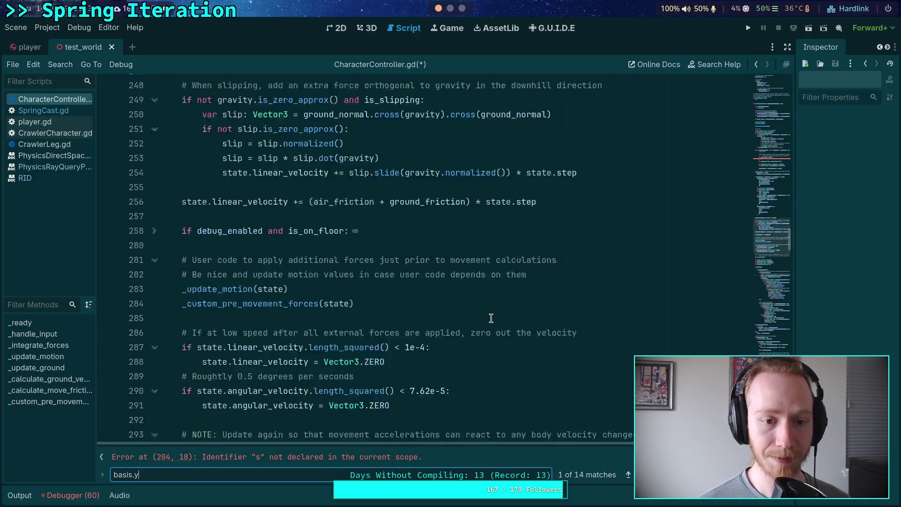
pyautogui.scroll(20, 491, 318)
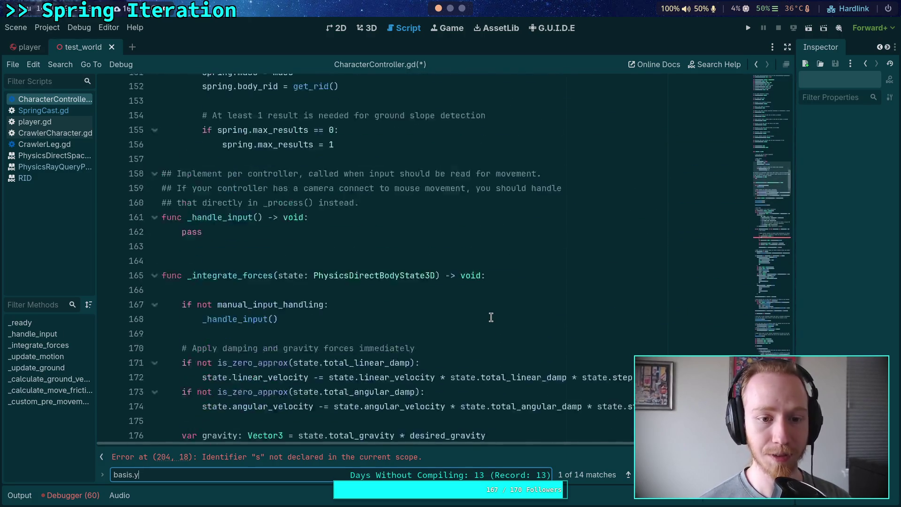
pyautogui.scroll(-4, 491, 318)
pyautogui.scroll(-4, 412, 315)
pyautogui.scroll(2, 427, 293)
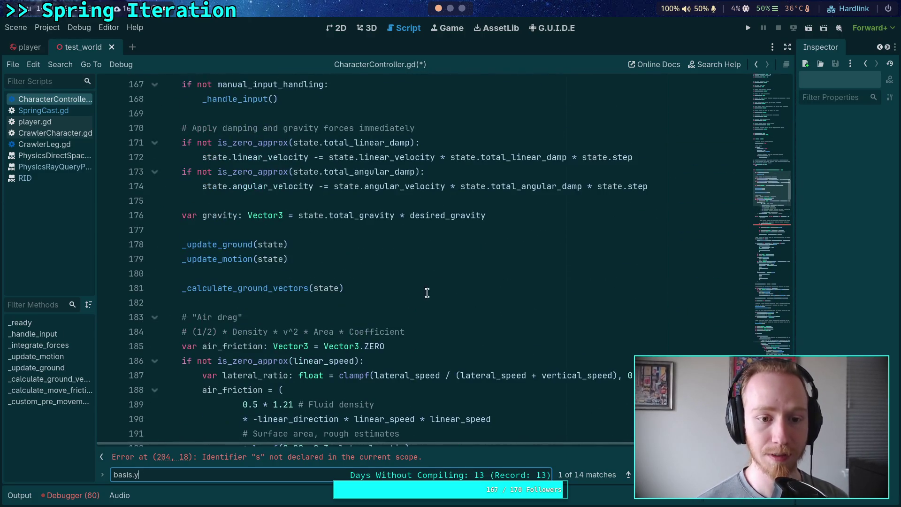
pyautogui.scroll(2, 507, 211)
pyautogui.click(453, 287)
pyautogui.press('Return')
pyautogui.press('Return')
pyautogui.press('Up')
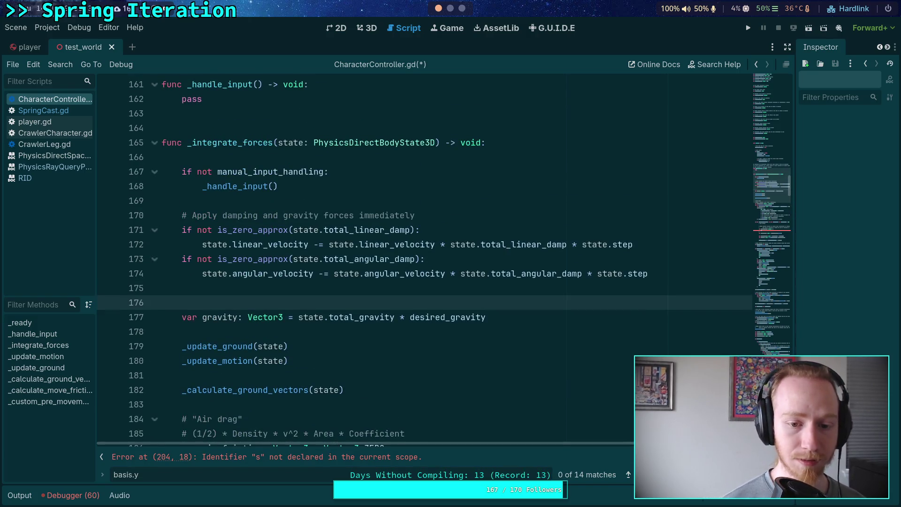
pyautogui.write('var local_')
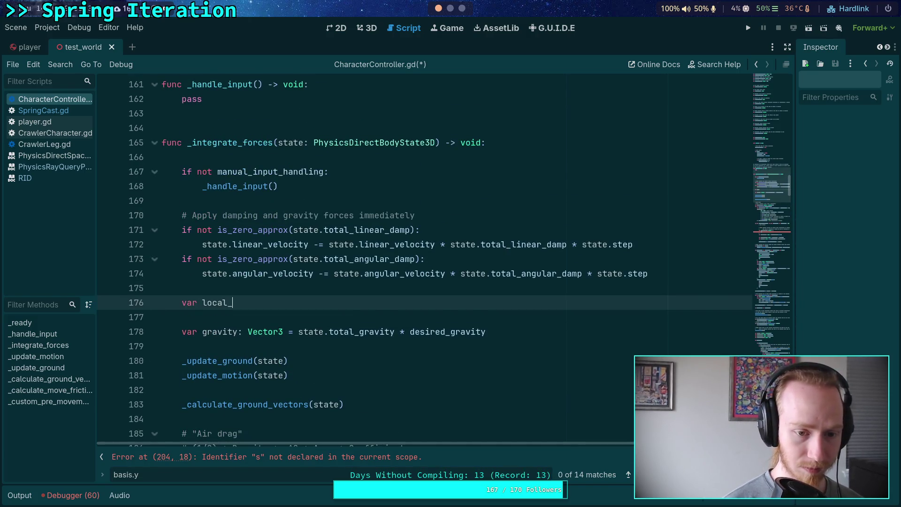
pyautogui.write('up: Vector')
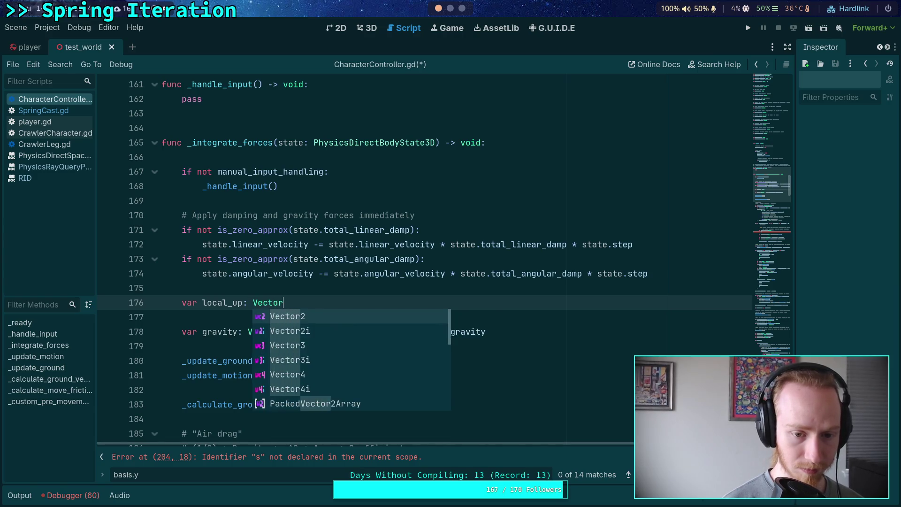
pyautogui.write('3 = state.tra')
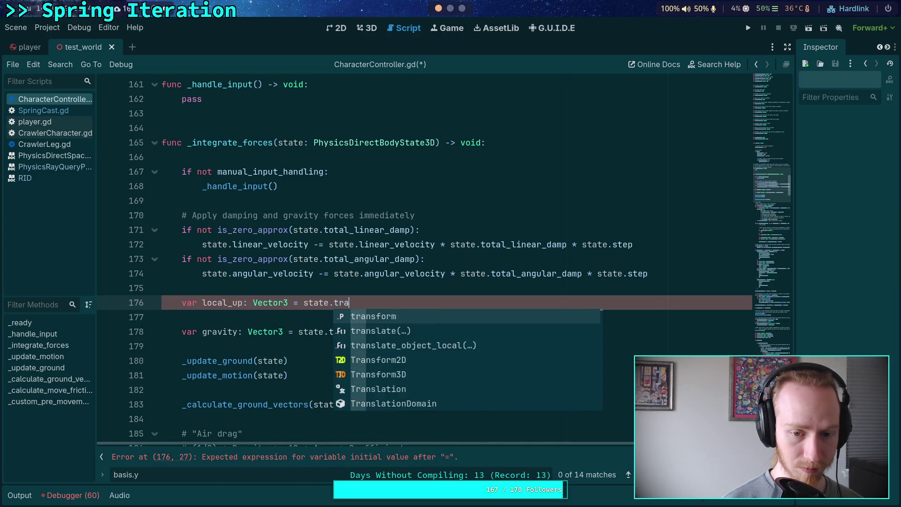
pyautogui.write('nsform.basis.y')
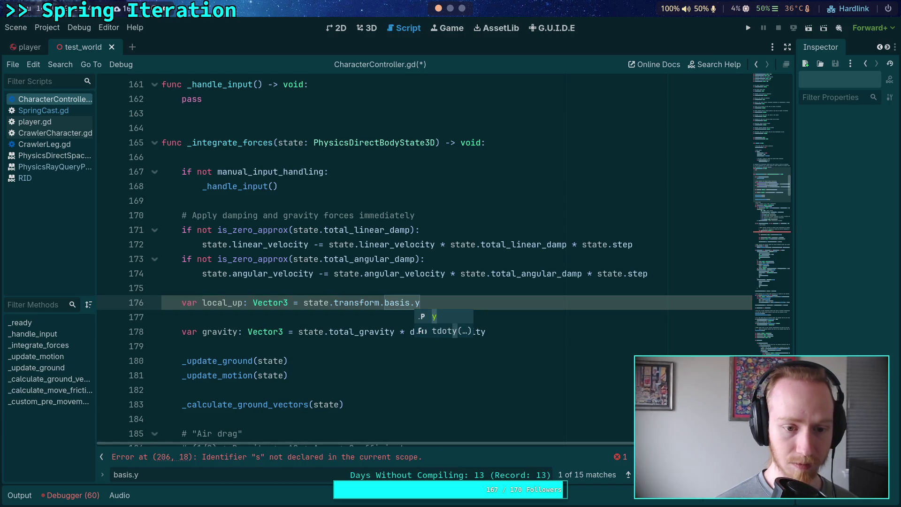
pyautogui.press('F3')
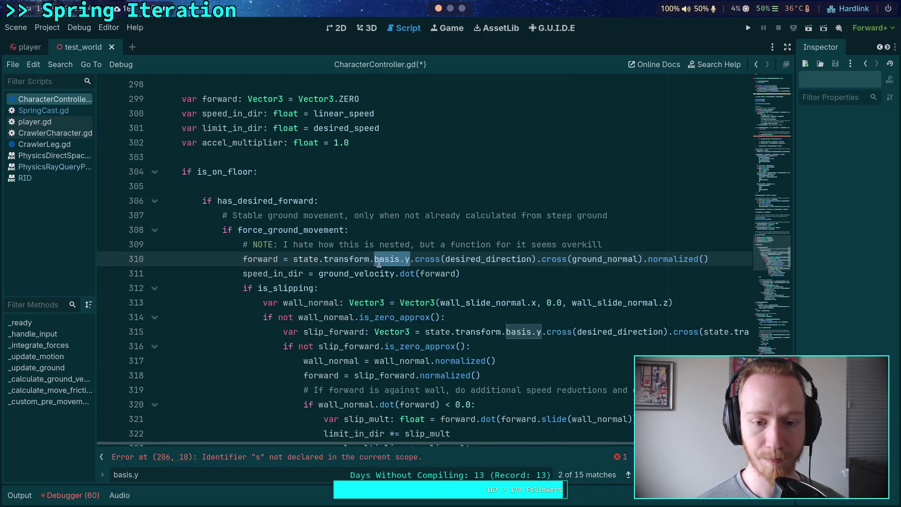
# Replace state.transform.basis.y with local_up on line 310, twice on line 315, and on line 350
pyautogui.moveTo(294, 263); pyautogui.dragTo(410, 258)
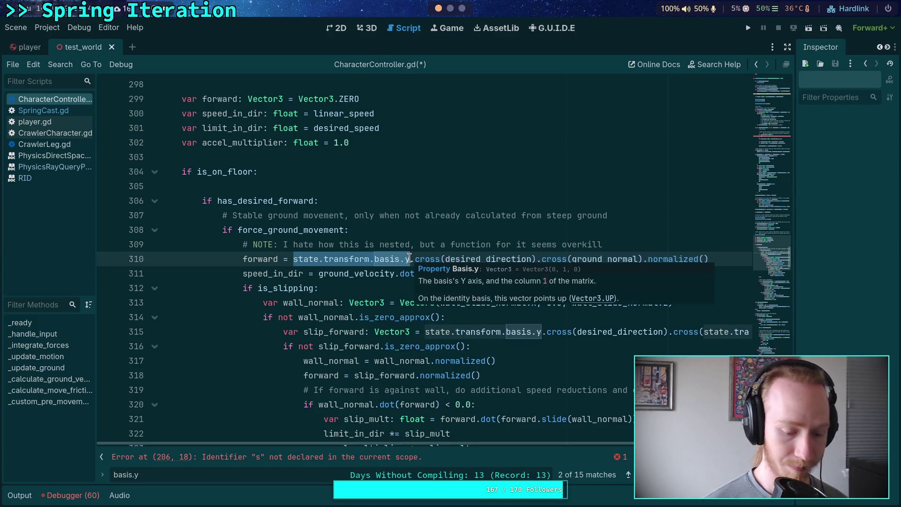
pyautogui.write('local_up')
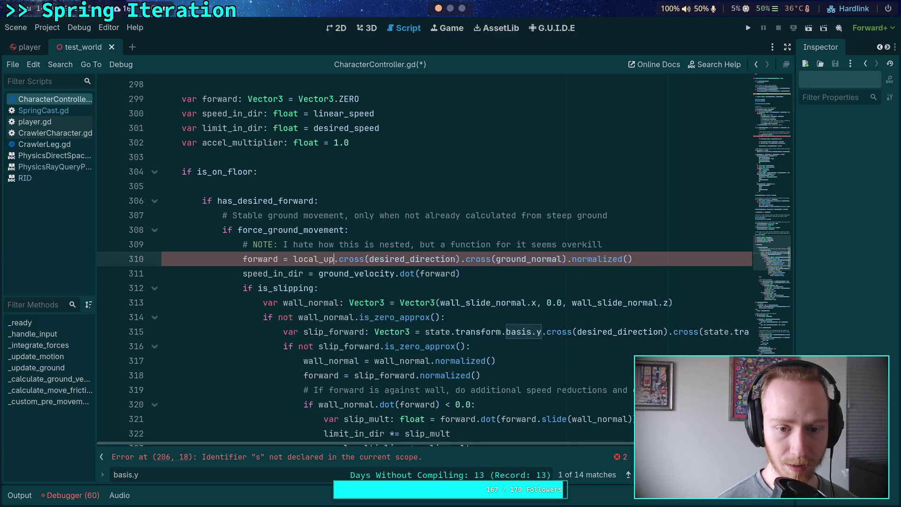
pyautogui.moveTo(425, 332); pyautogui.dragTo(539, 332)
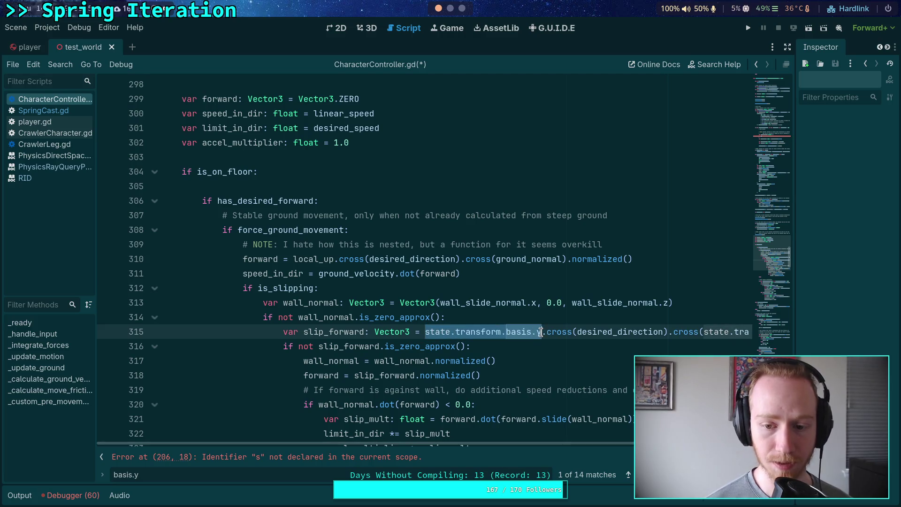
pyautogui.write('local_up')
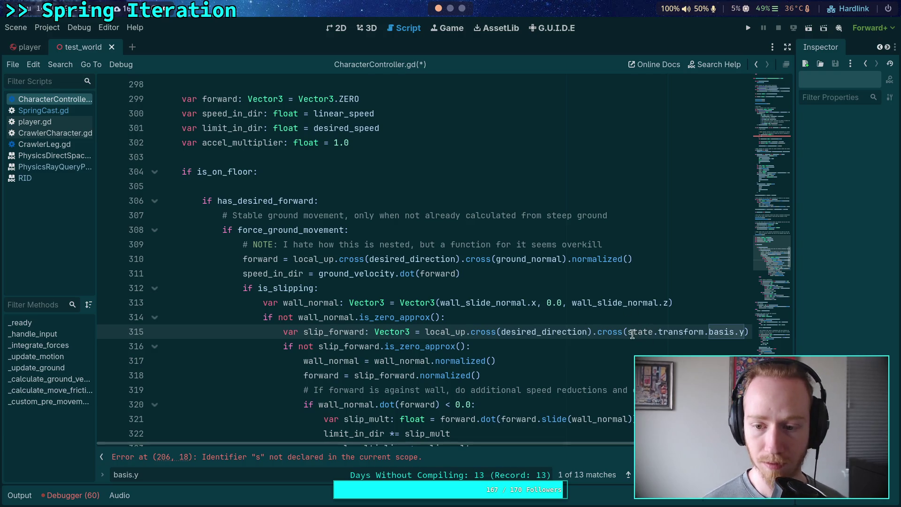
pyautogui.moveTo(628, 332); pyautogui.dragTo(741, 331)
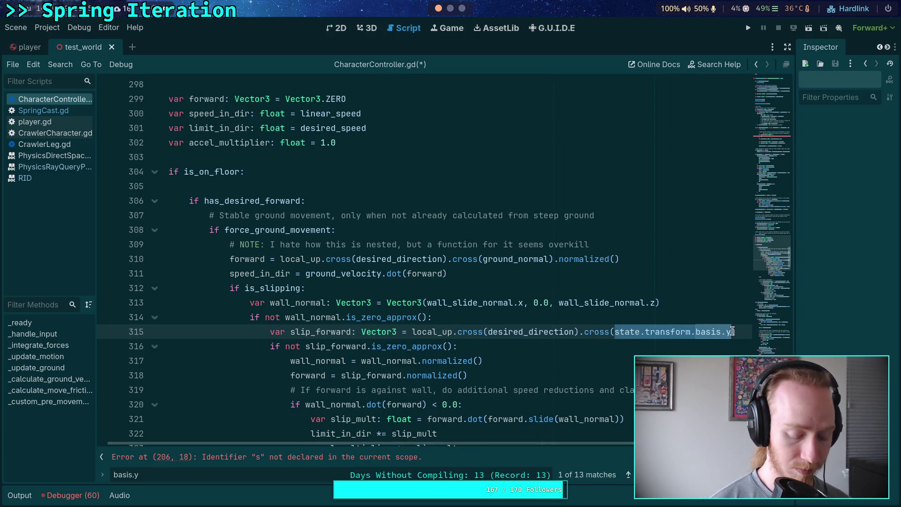
pyautogui.write('local_up')
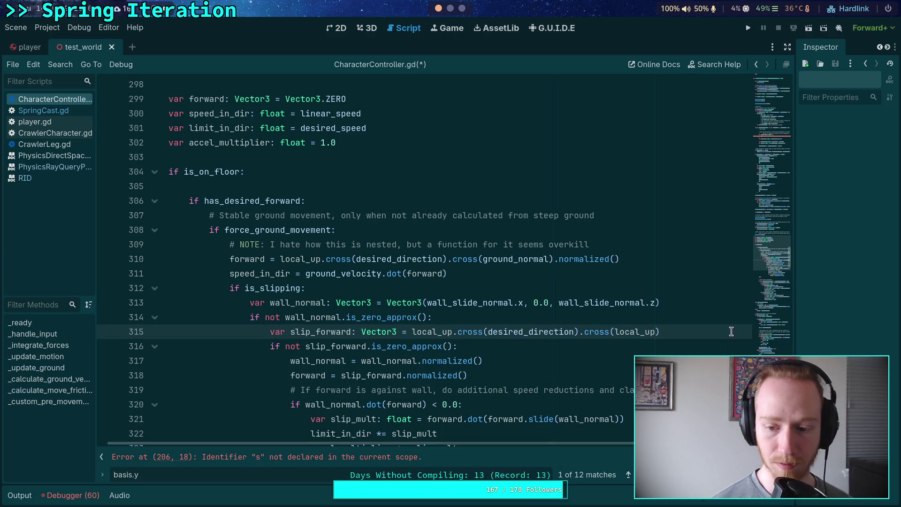
pyautogui.press('F3')
pyautogui.moveTo(260, 259); pyautogui.dragTo(375, 259)
pyautogui.write('local_')
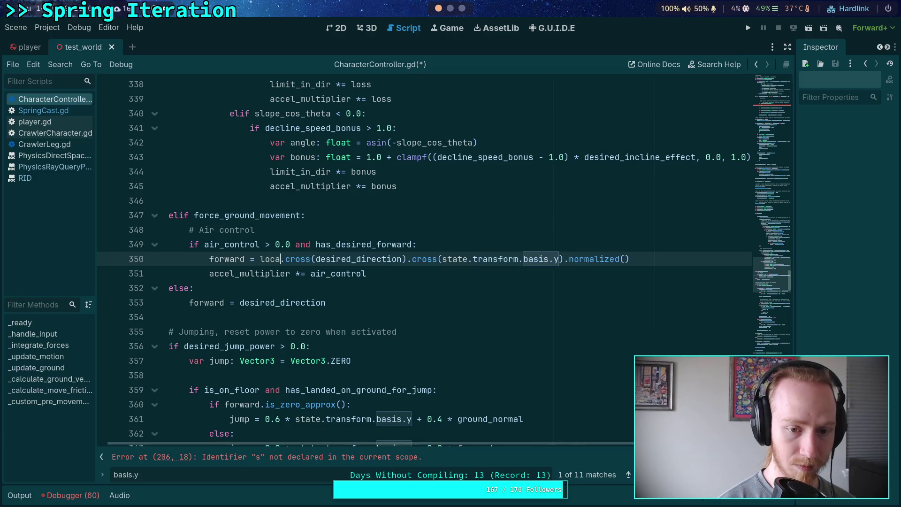
pyautogui.write('up')
pyautogui.moveTo(468, 259); pyautogui.dragTo(577, 255)
pyautogui.write('local_up')
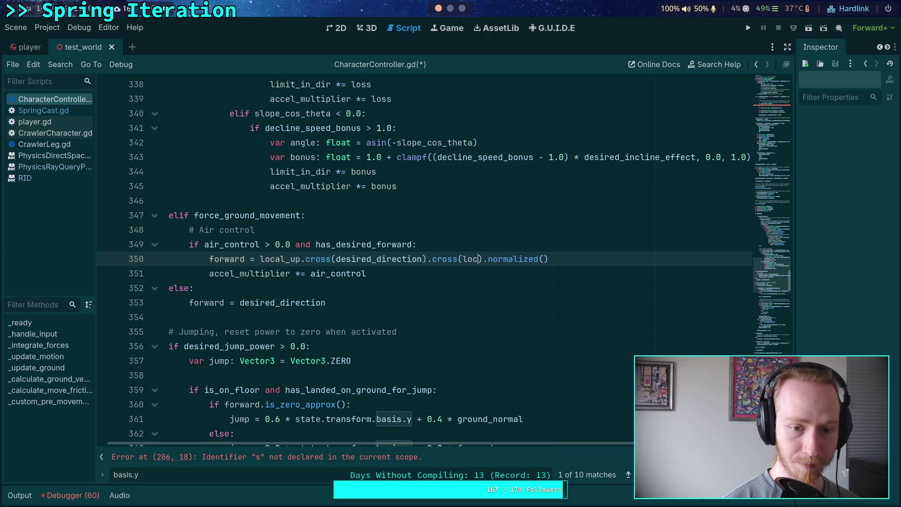
pyautogui.scroll(-2, 497, 368)
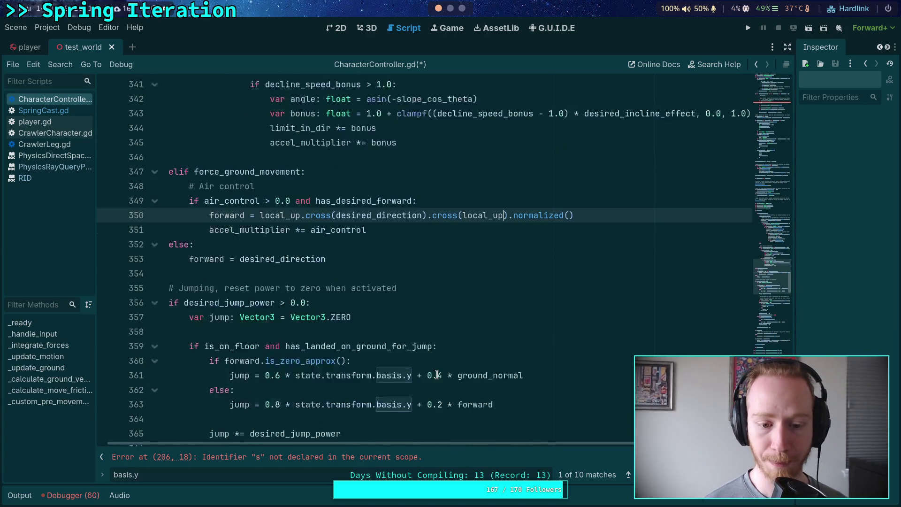
# Replace state.transform.basis.y with local_up in the expressions on lines 361 and 363
pyautogui.click(299, 332)
pyautogui.moveTo(301, 332); pyautogui.dragTo(410, 333)
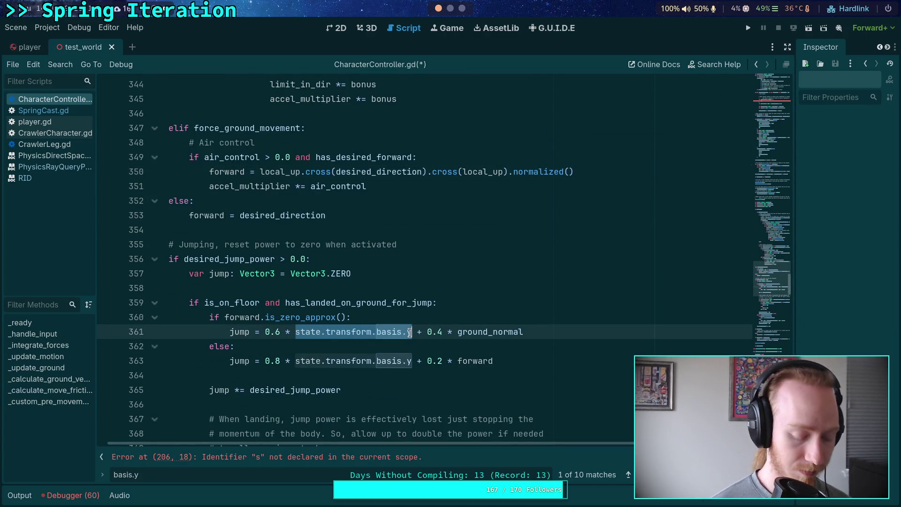
pyautogui.write('local_u')
pyautogui.press('Return')
pyautogui.moveTo(296, 360); pyautogui.dragTo(409, 354)
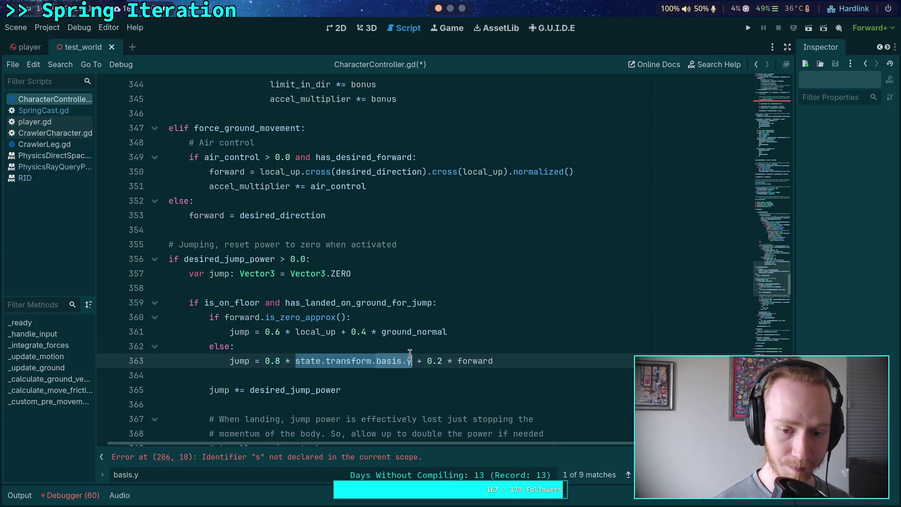
pyautogui.write('local_up')
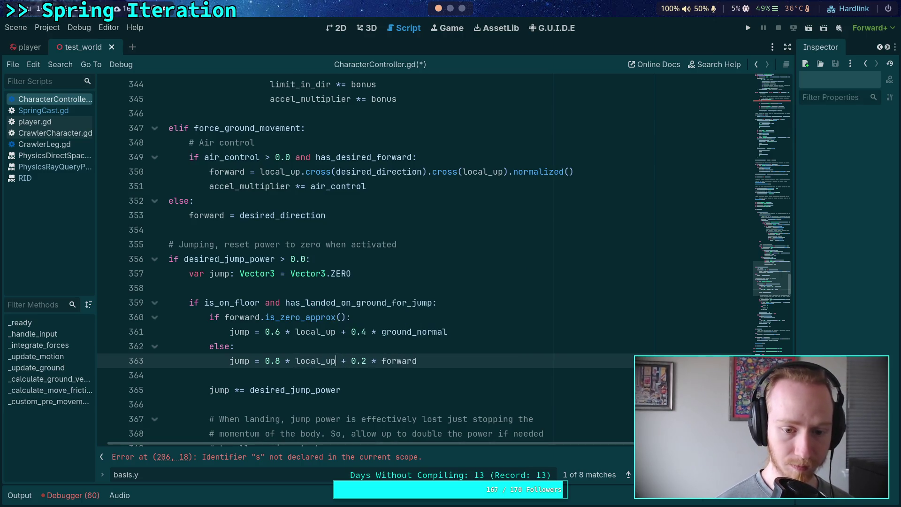
pyautogui.press('F3')
# Replace state.transform.basis.y with local_up on lines 370, 372, 383 and the second jump line
pyautogui.click(506, 259)
pyautogui.moveTo(507, 260); pyautogui.dragTo(621, 258)
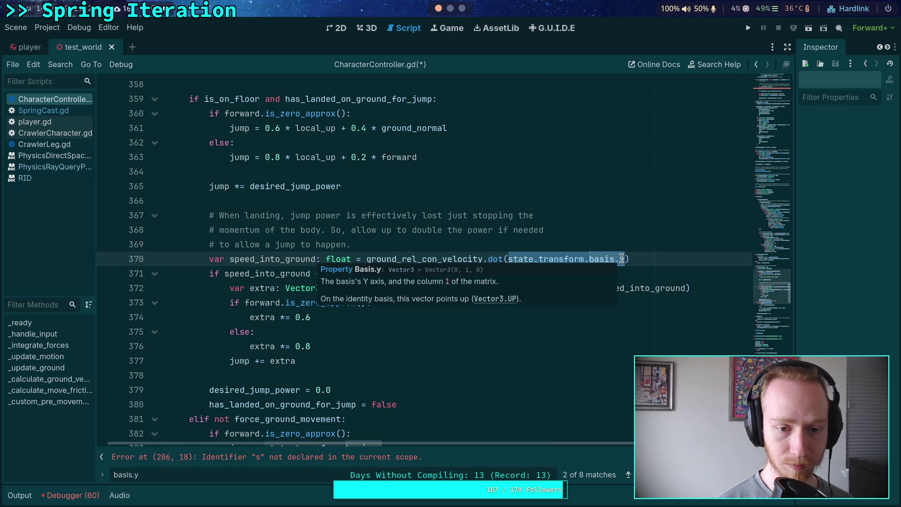
pyautogui.write('local_up')
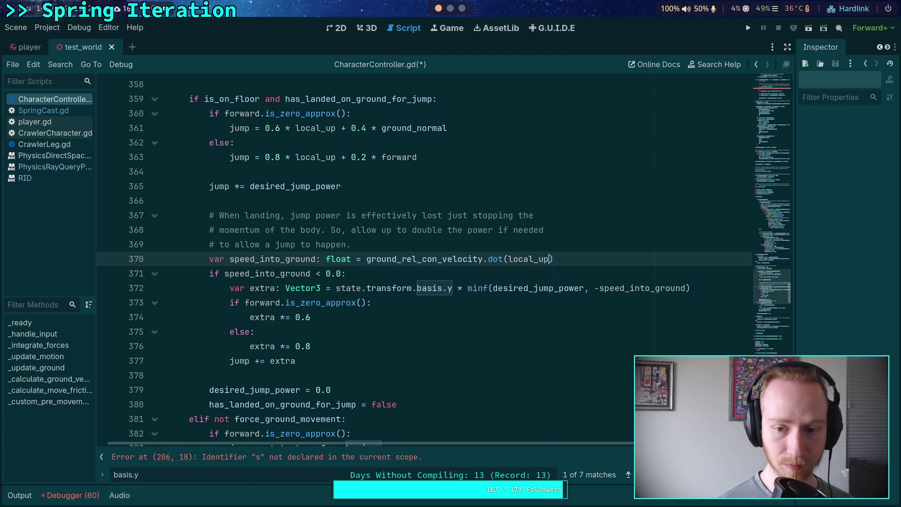
pyautogui.moveTo(336, 290); pyautogui.dragTo(453, 288)
pyautogui.write('local_up')
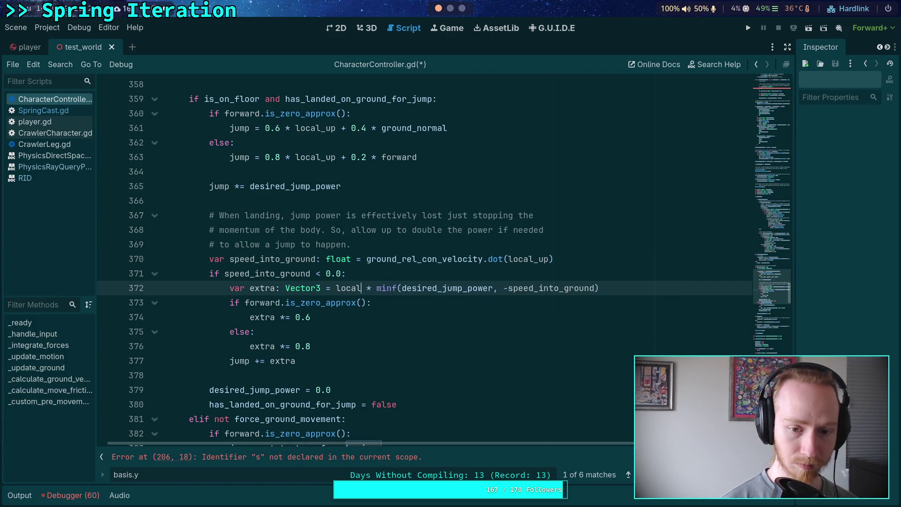
pyautogui.scroll(-3, 221, 320)
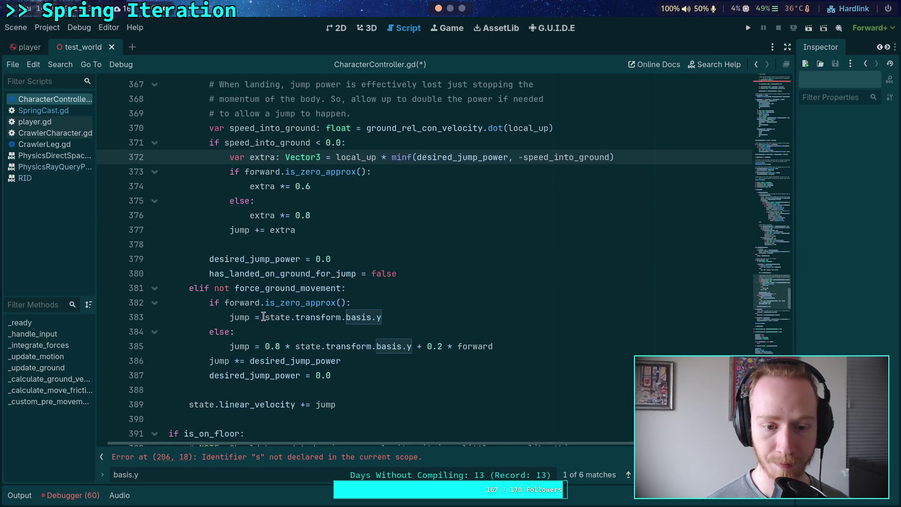
pyautogui.moveTo(265, 317); pyautogui.dragTo(384, 318)
pyautogui.write('local_up')
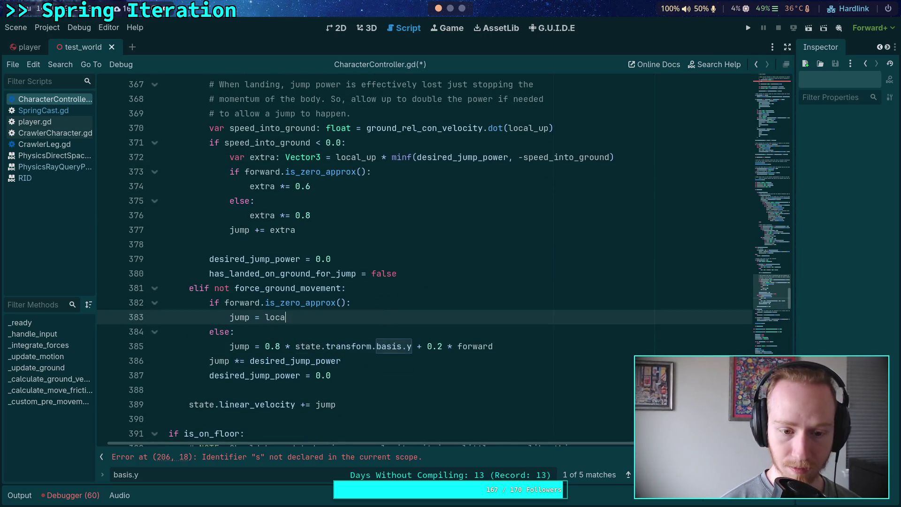
pyautogui.moveTo(296, 346); pyautogui.dragTo(413, 347)
pyautogui.write('local_up')
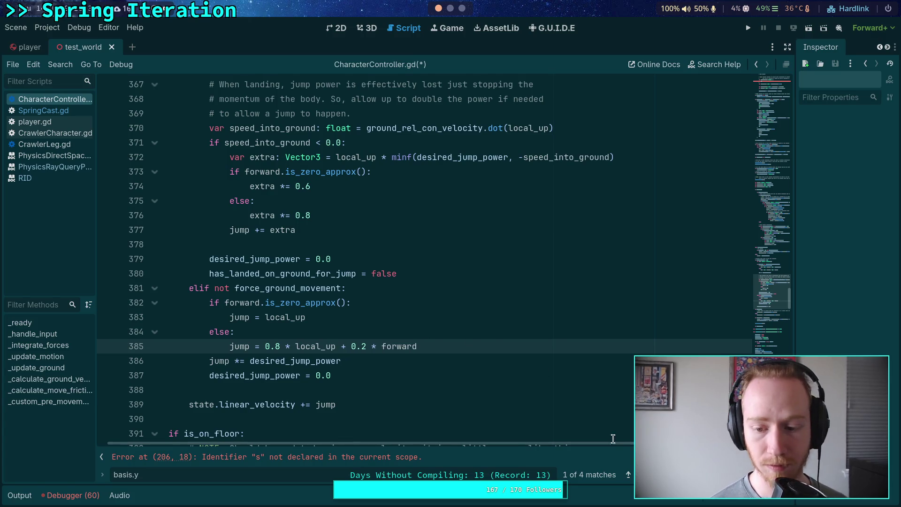
pyautogui.press('F3')
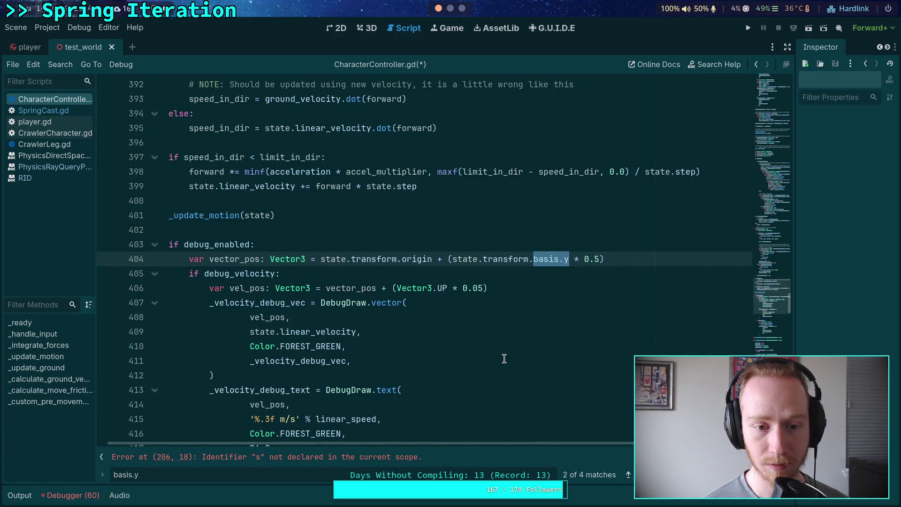
# Replace state.transform.basis.y with local_up in the debug vector_pos line 404
pyautogui.scroll(4, 503, 358)
pyautogui.scroll(-2, 504, 358)
pyautogui.moveTo(395, 443); pyautogui.dragTo(288, 432)
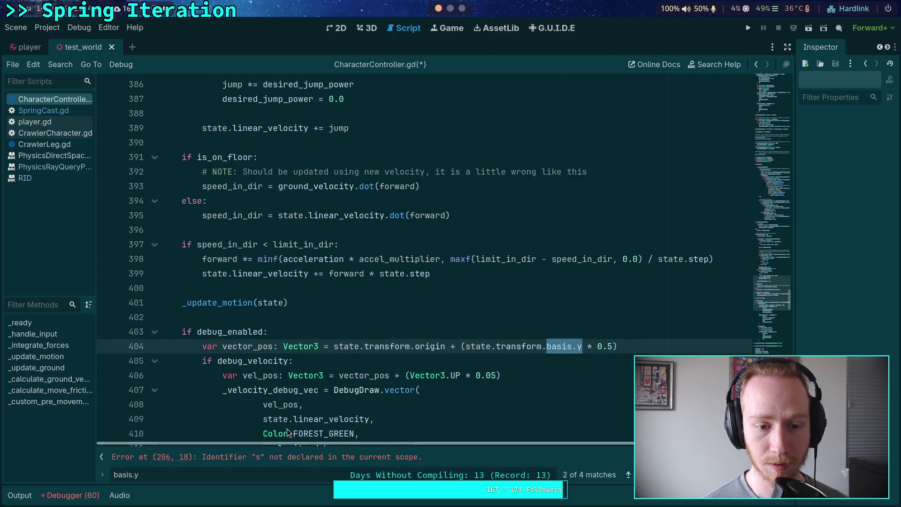
pyautogui.moveTo(465, 346); pyautogui.dragTo(581, 344)
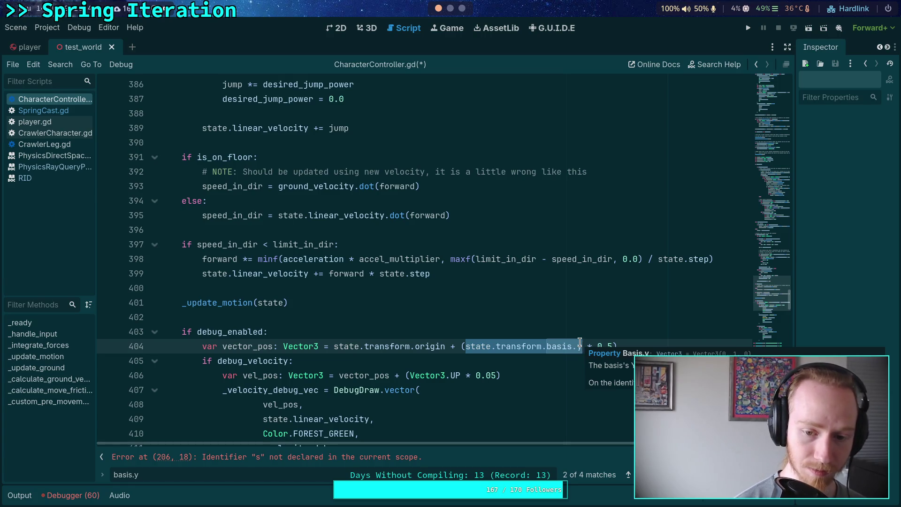
pyautogui.write('local_')
pyautogui.press('Return')
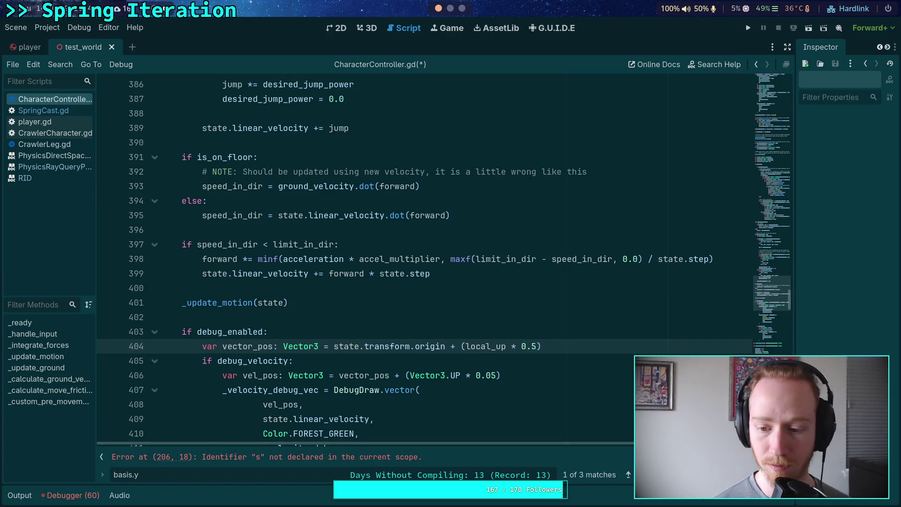
# Step through the remaining basis.y matches, leaving line 441 unchanged, and close the search
pyautogui.press('F3')
pyautogui.moveTo(283, 258); pyautogui.dragTo(400, 259)
pyautogui.click(508, 293)
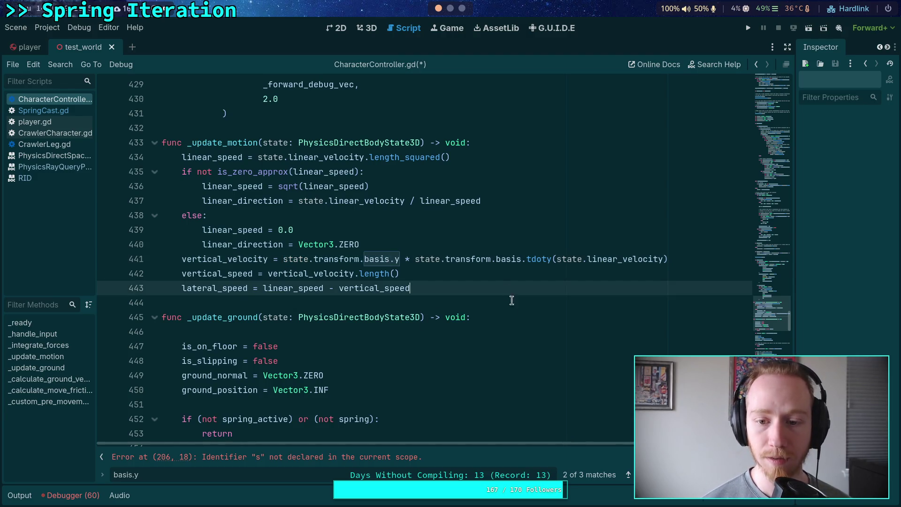
pyautogui.press('F3')
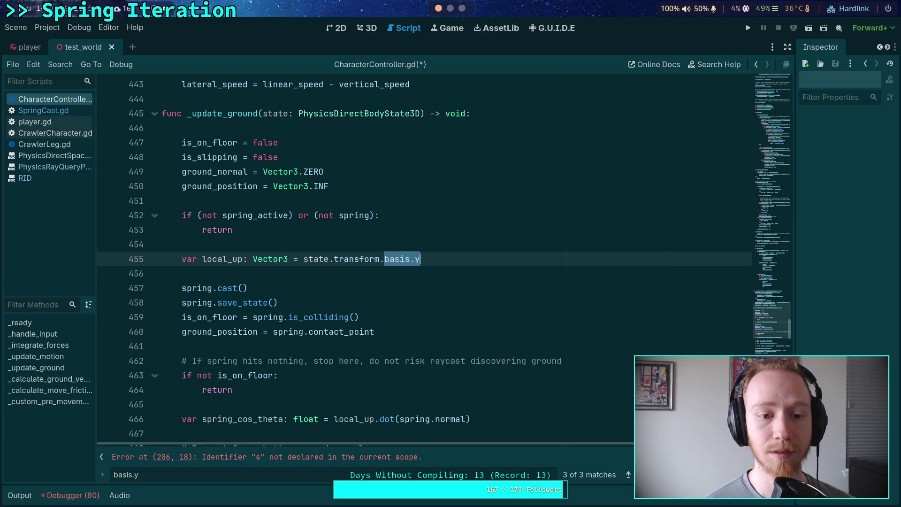
pyautogui.press('F3')
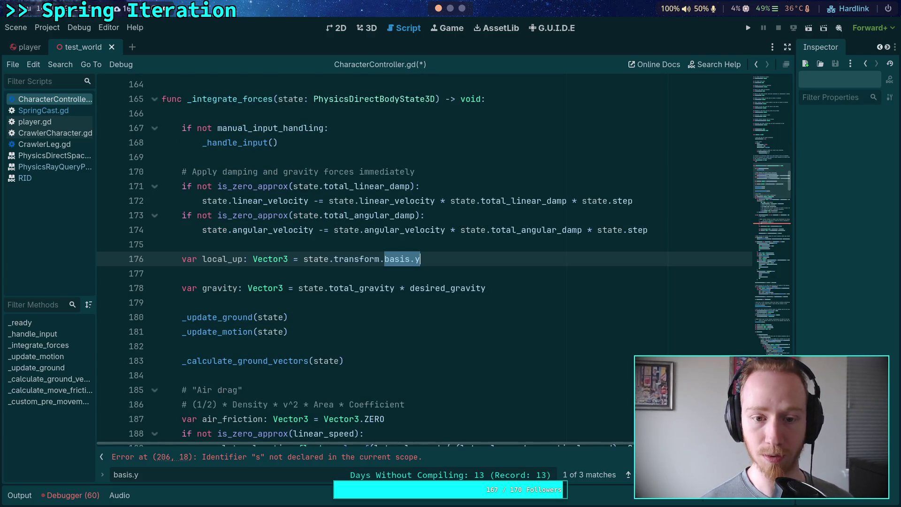
pyautogui.press('Escape')
pyautogui.click(500, 346)
pyautogui.scroll(-9, 504, 331)
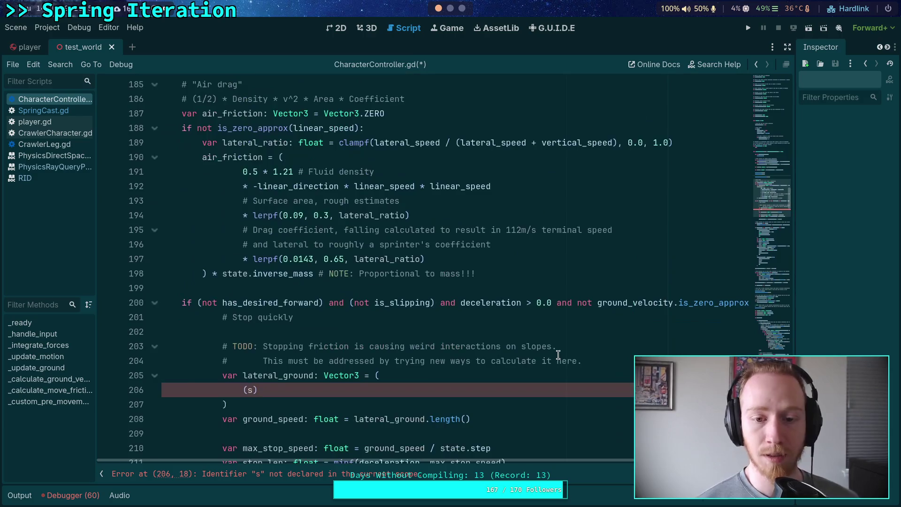
# Replace the erroring ( (s) ) block on lines 205–207 with ground_velocity and save
pyautogui.click(291, 303)
pyautogui.keyDown('shift'); pyautogui.click(242, 304); pyautogui.keyUp('shift')
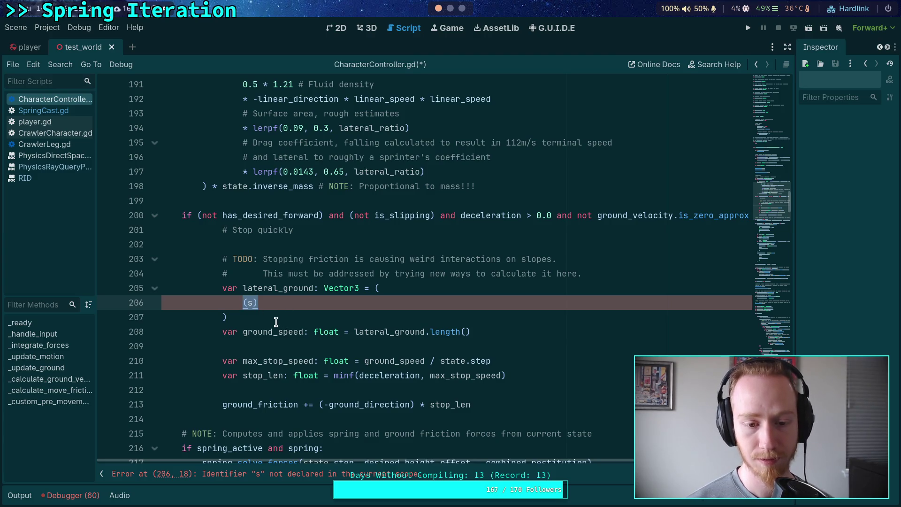
pyautogui.click(262, 317)
pyautogui.moveTo(262, 314); pyautogui.dragTo(376, 287)
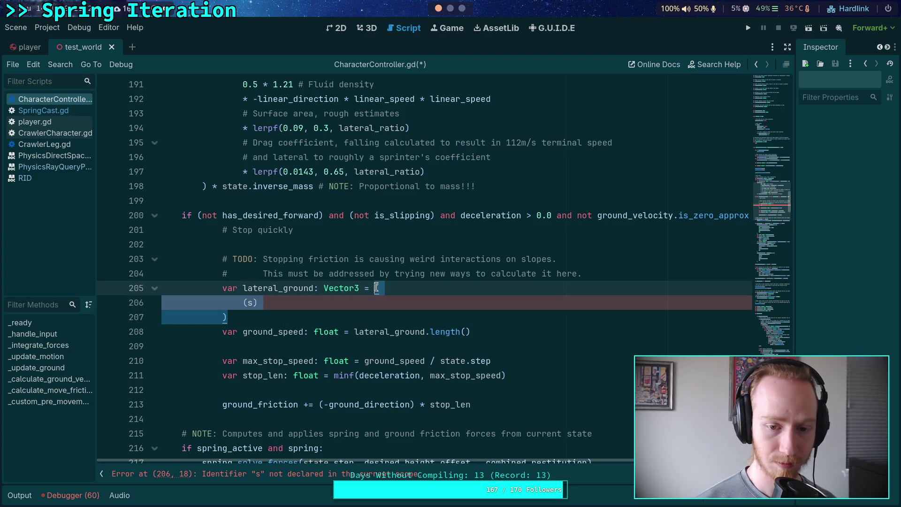
pyautogui.write('ground_vel')
pyautogui.press('Return')
pyautogui.hotkey('ctrl', 's')
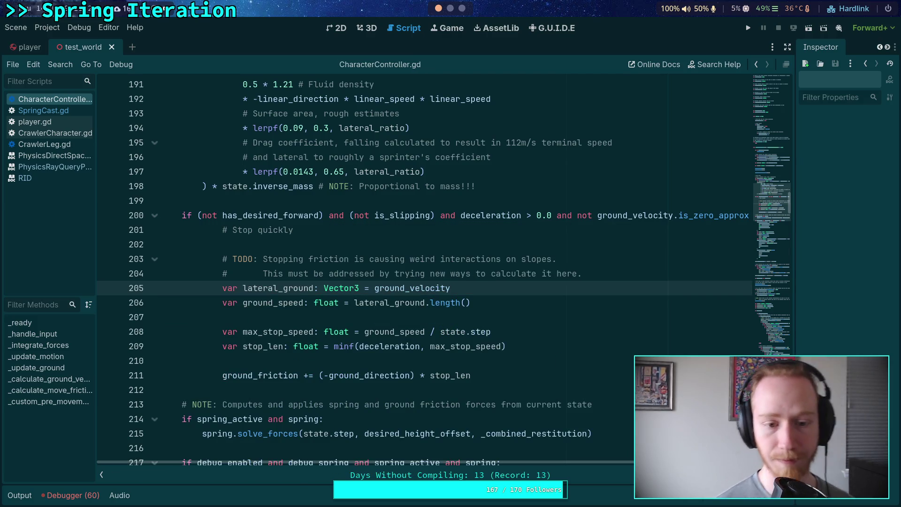
# Run the game fullscreen and walk the player down the stairs and up the blue ramps
pyautogui.press('F5')
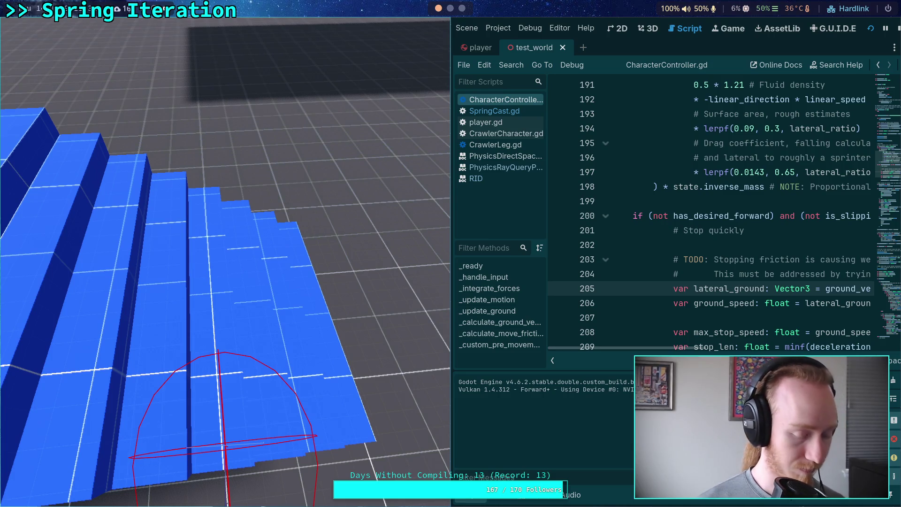
pyautogui.press('super+f')
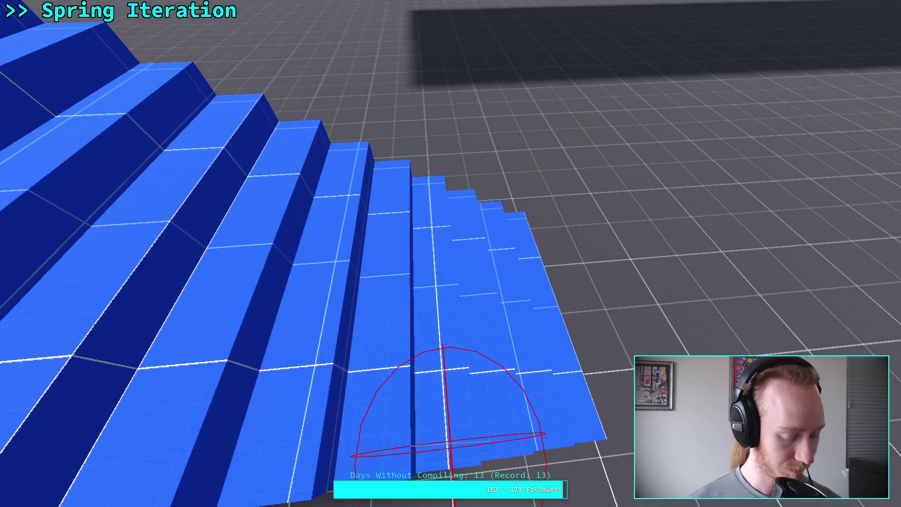
pyautogui.press('w')
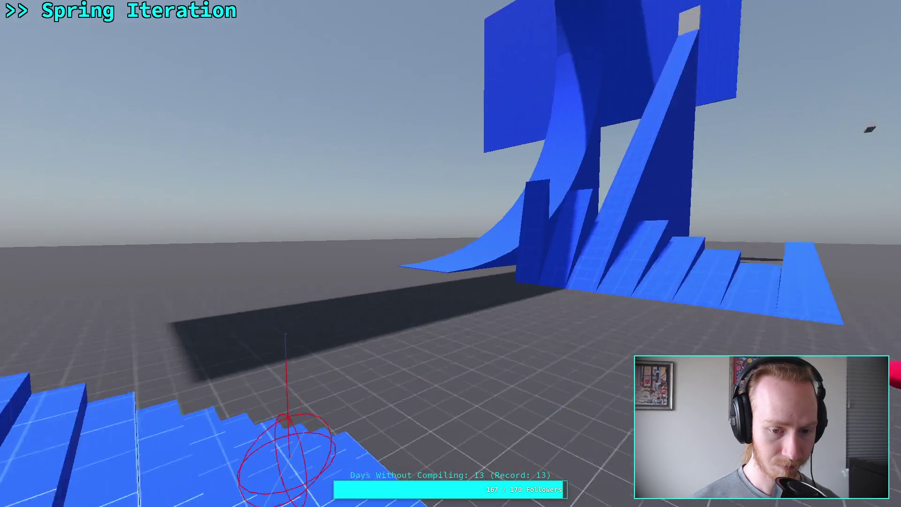
pyautogui.press('w')
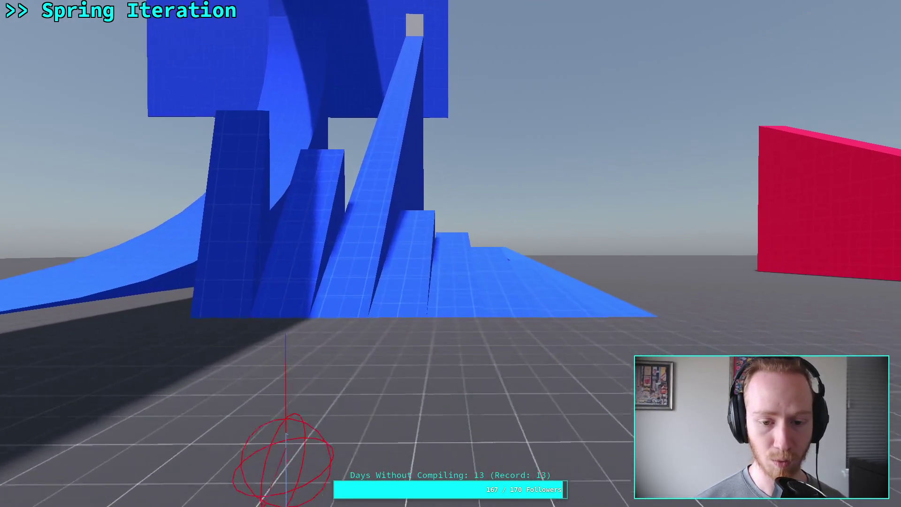
pyautogui.press('w')
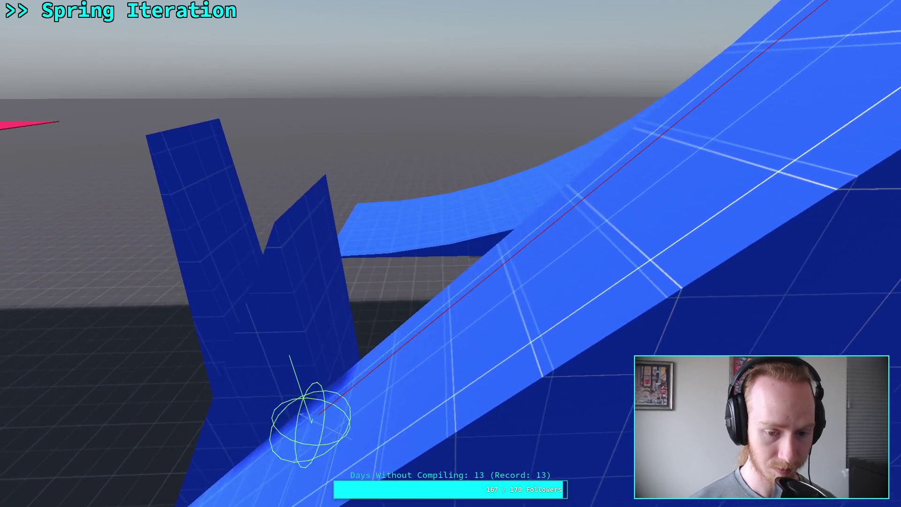
pyautogui.hotkey('alt', 'Tab')
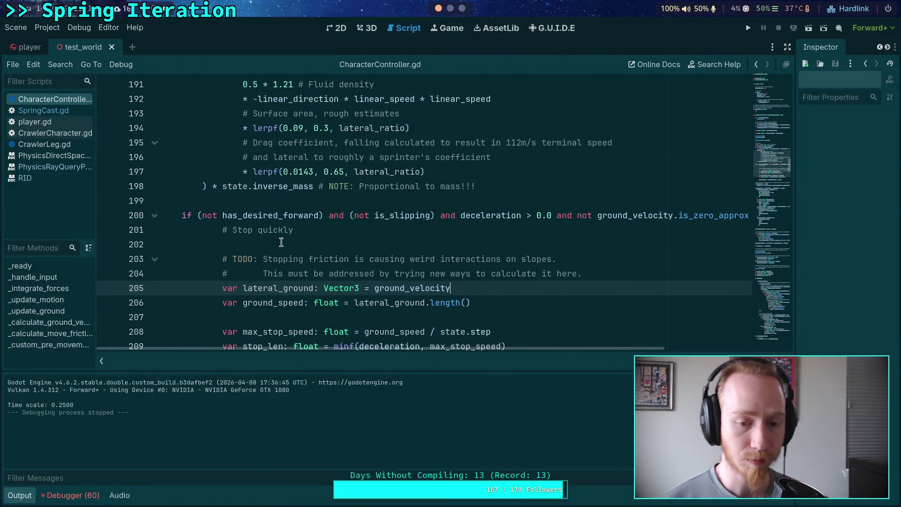
# Append .slide(local_up) to ground_velocity on line 205 and save the script
pyautogui.scroll(-2, 281, 242)
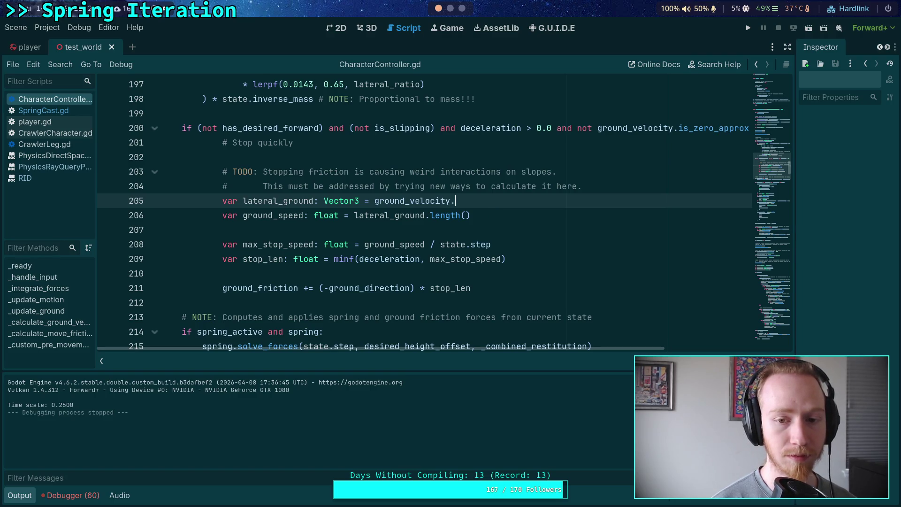
pyautogui.write('slide')
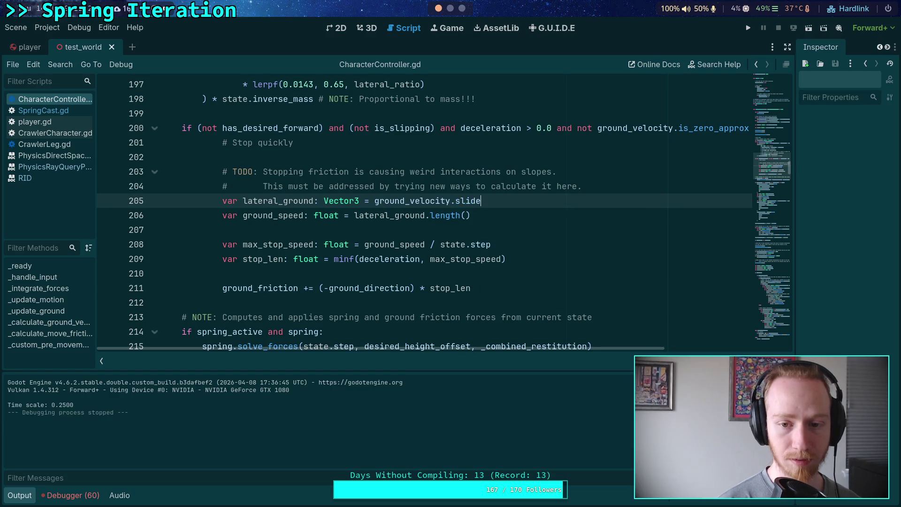
pyautogui.write('(')
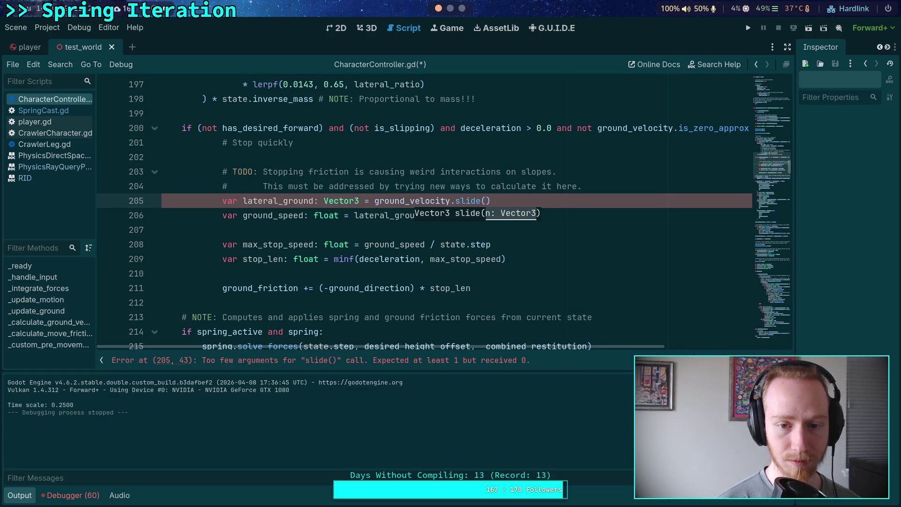
pyautogui.write('local_')
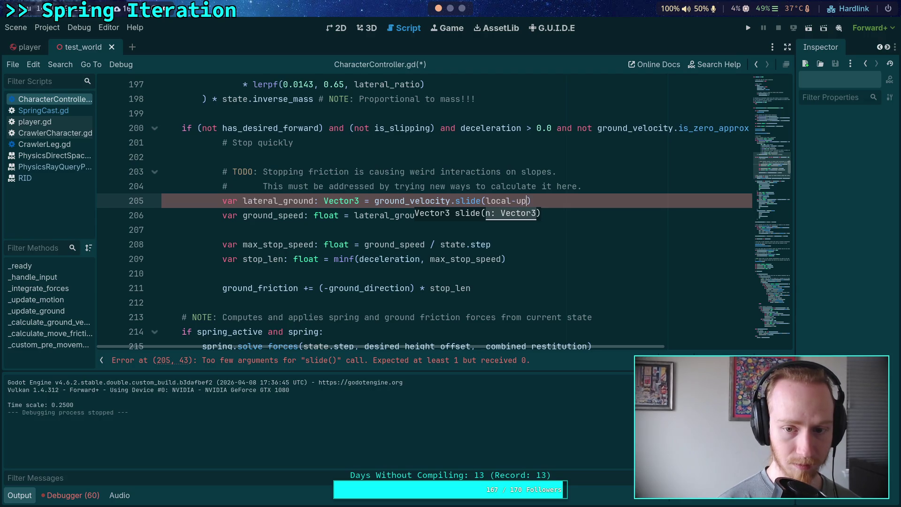
pyautogui.write('up')
pyautogui.hotkey('ctrl', 's')
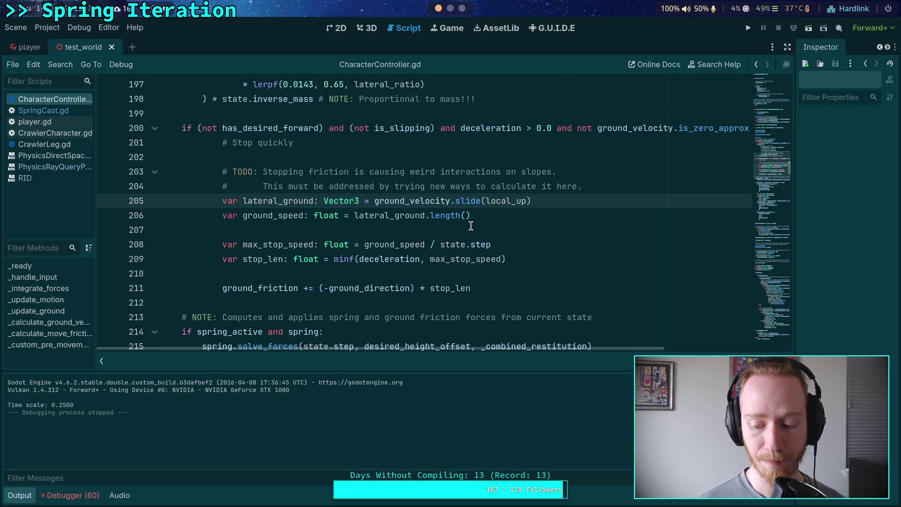
pyautogui.moveTo(431, 198)
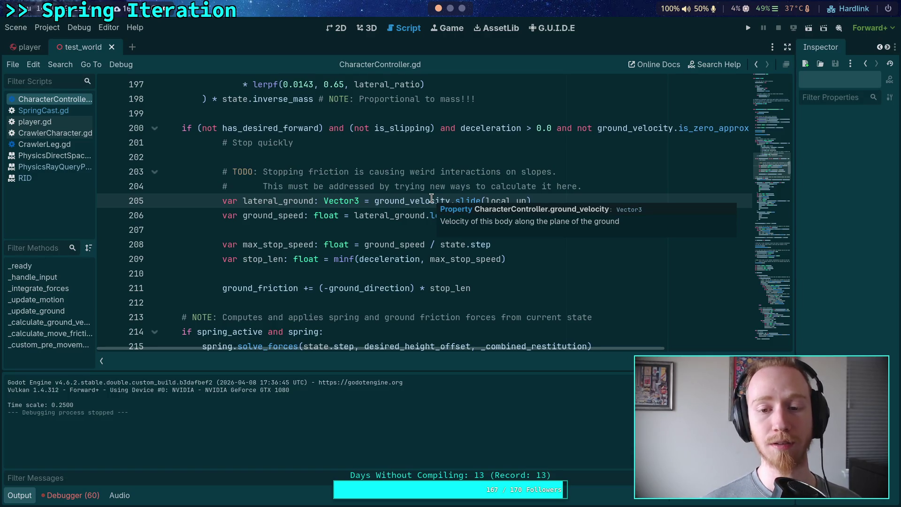
pyautogui.scroll(-14, 361, 221)
pyautogui.scroll(7, 201, 226)
pyautogui.scroll(3, 201, 226)
pyautogui.click(154, 207)
pyautogui.scroll(-20, 244, 207)
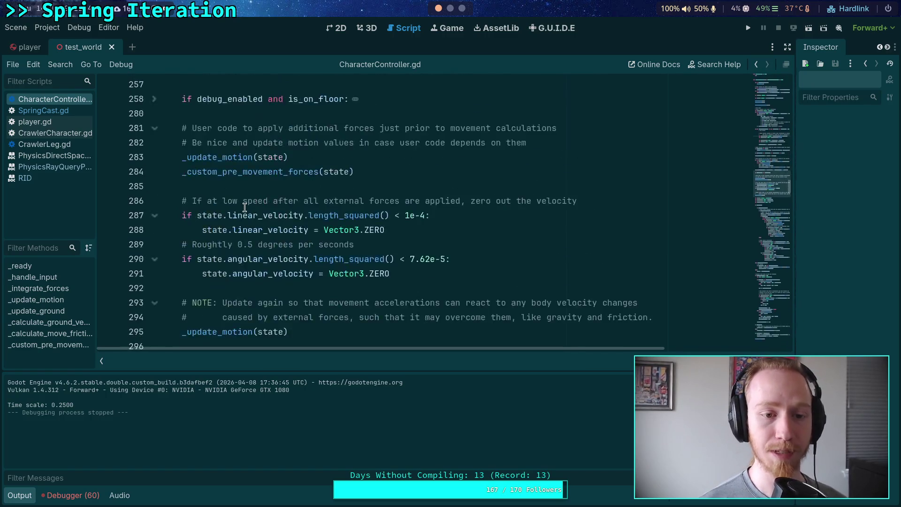
pyautogui.scroll(-20, 244, 208)
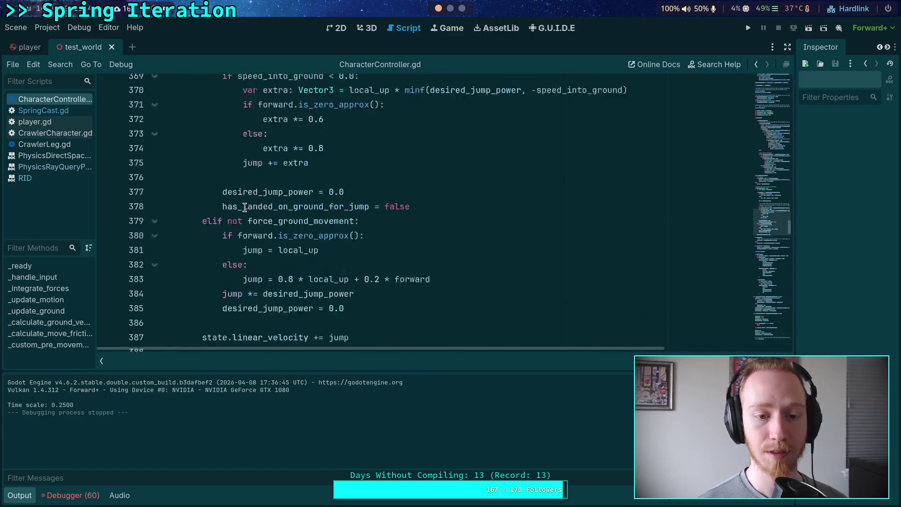
pyautogui.scroll(-20, 244, 208)
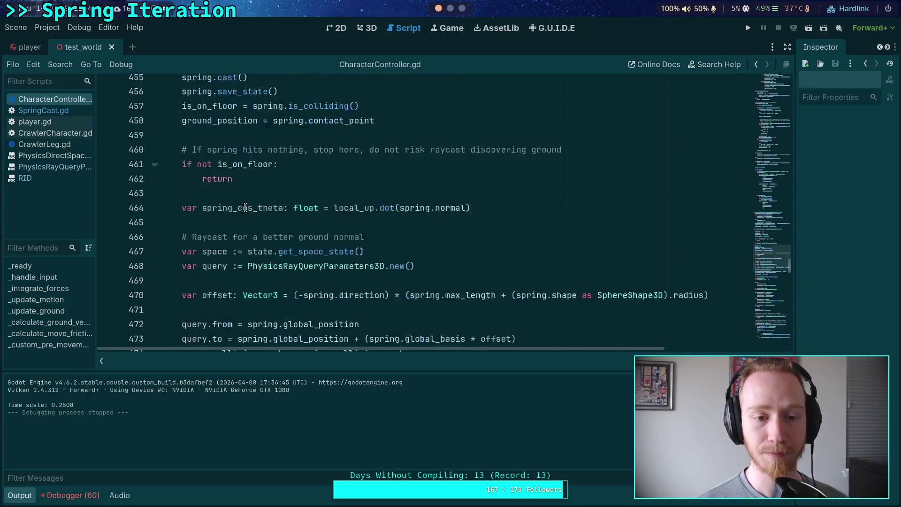
pyautogui.scroll(-5, 244, 207)
pyautogui.click(19, 495)
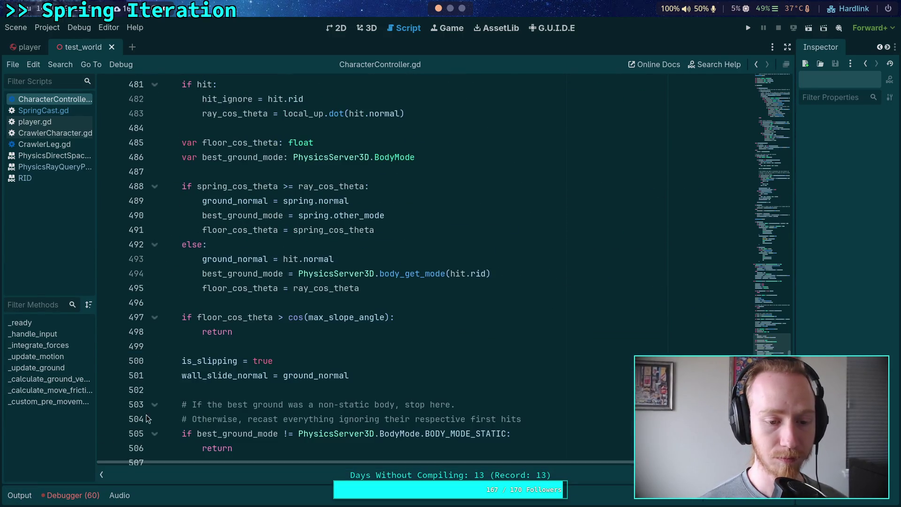
pyautogui.scroll(-4, 282, 294)
pyautogui.scroll(-20, 282, 294)
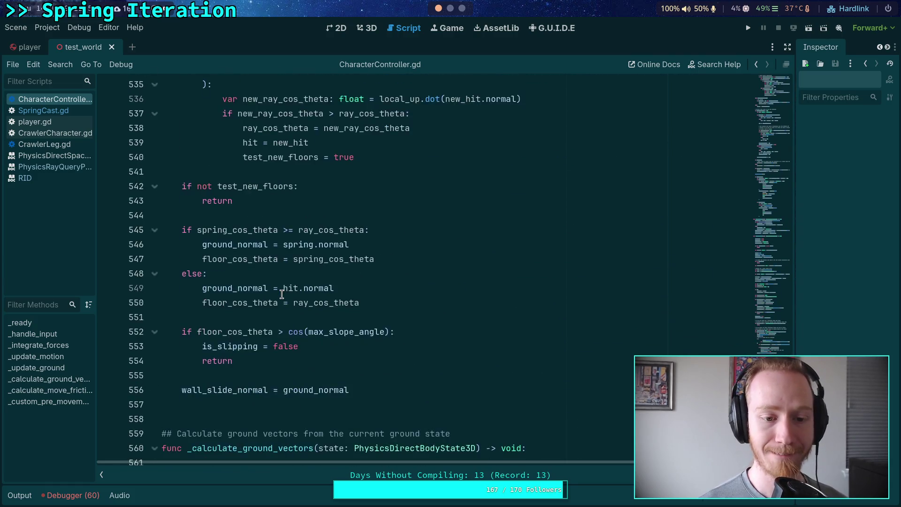
pyautogui.scroll(-12, 282, 293)
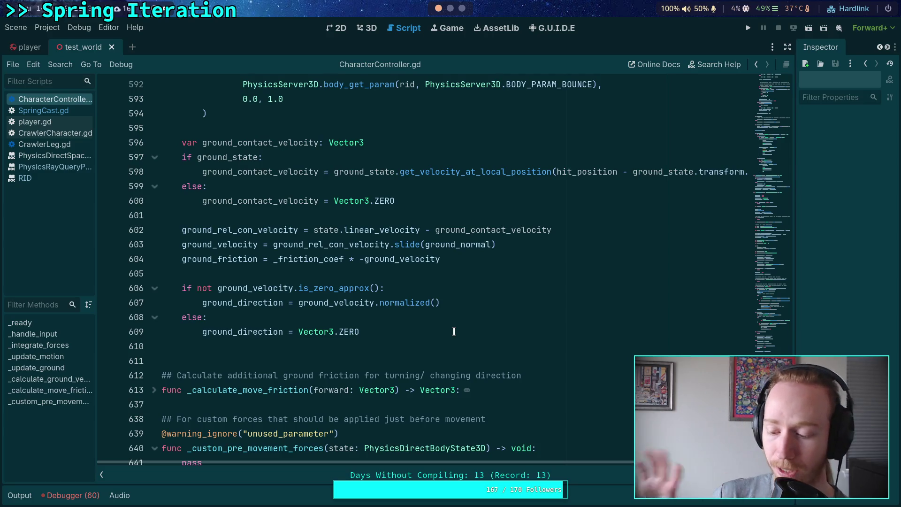
pyautogui.scroll(20, 516, 315)
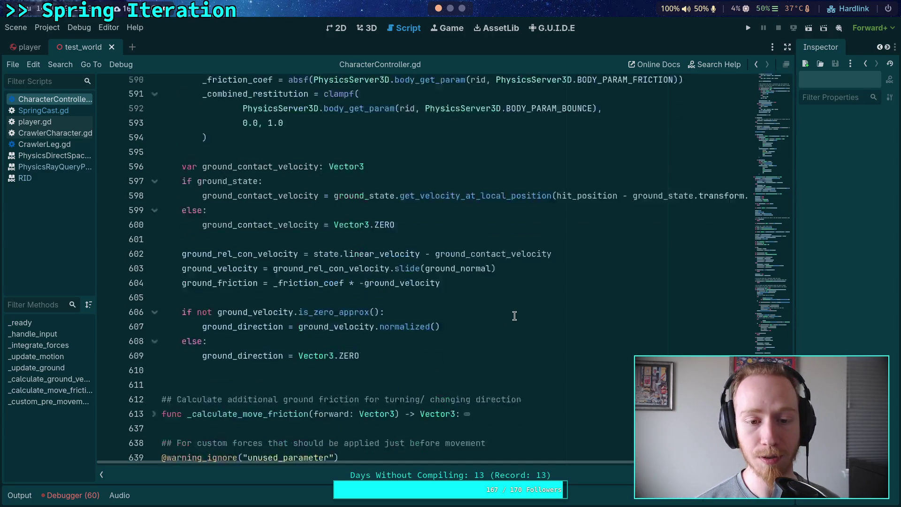
pyautogui.scroll(8, 751, 235)
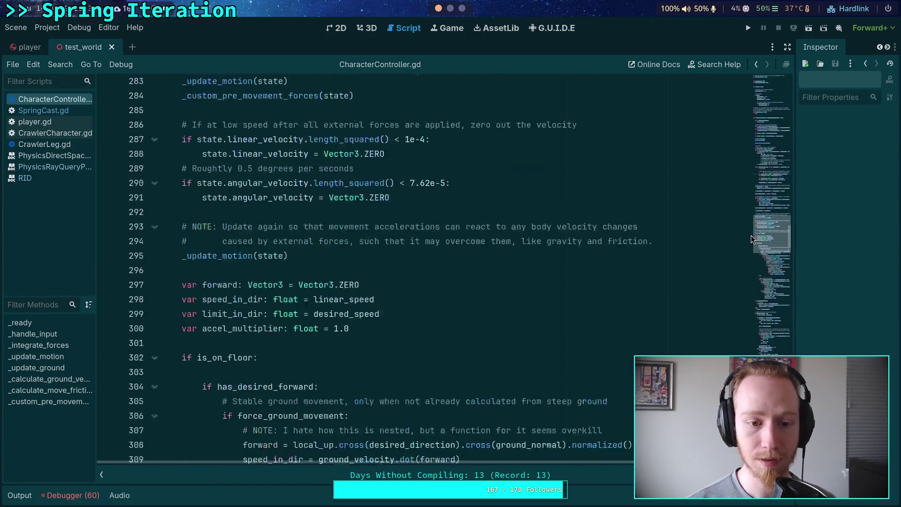
pyautogui.scroll(4, 307, 299)
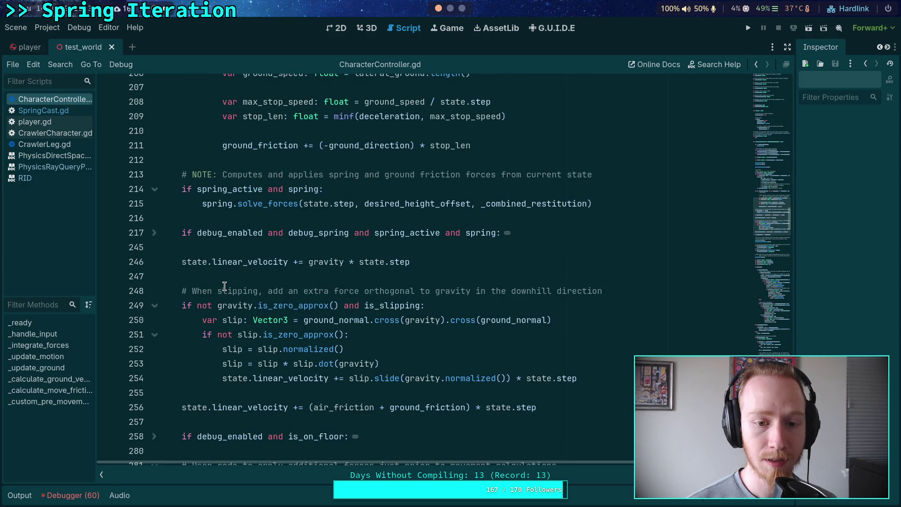
pyautogui.scroll(3, 230, 277)
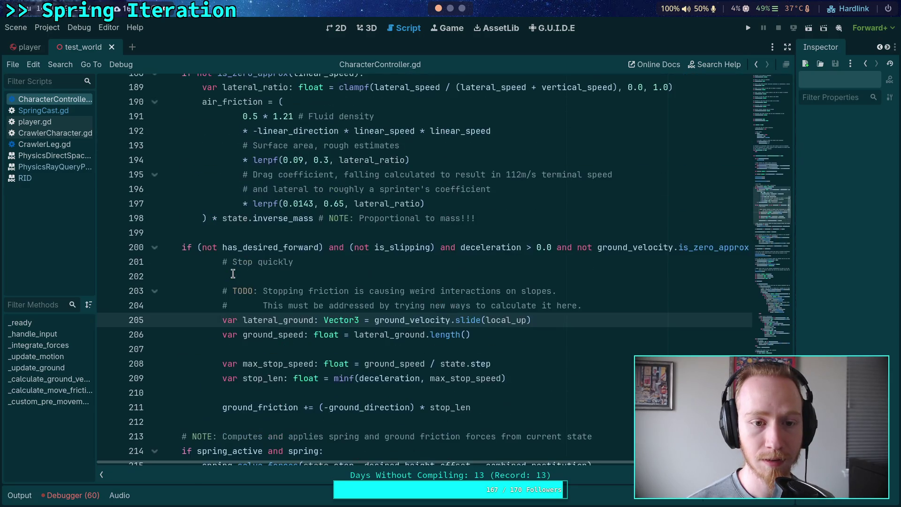
pyautogui.scroll(3, 232, 273)
pyautogui.scroll(1, 233, 273)
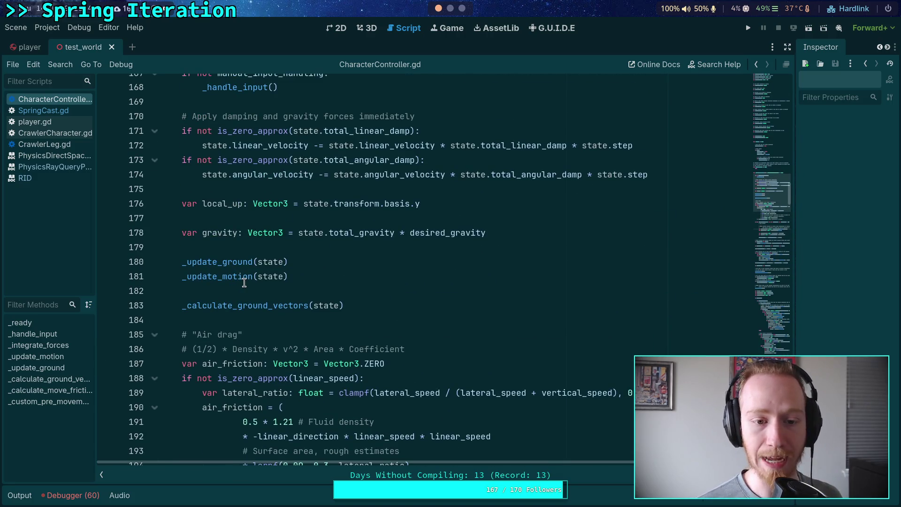
pyautogui.scroll(-3, 241, 284)
pyautogui.scroll(-5, 247, 279)
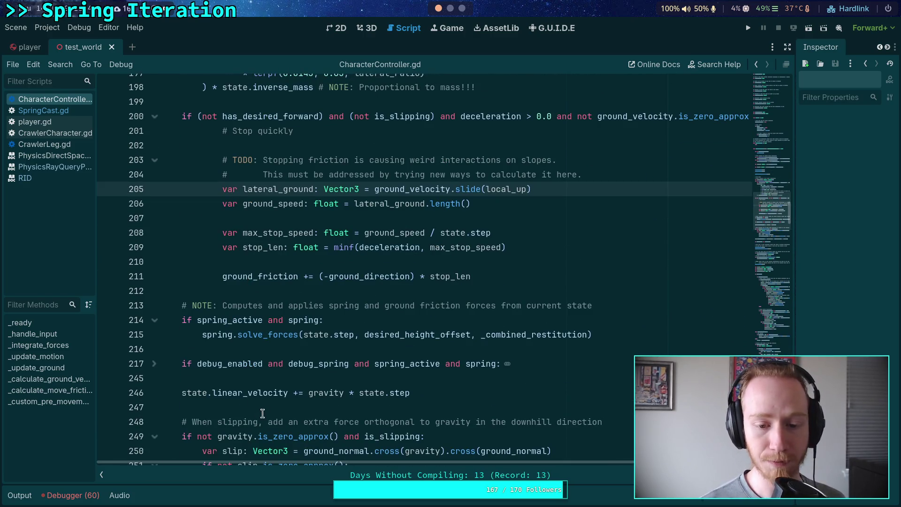
pyautogui.moveTo(269, 395)
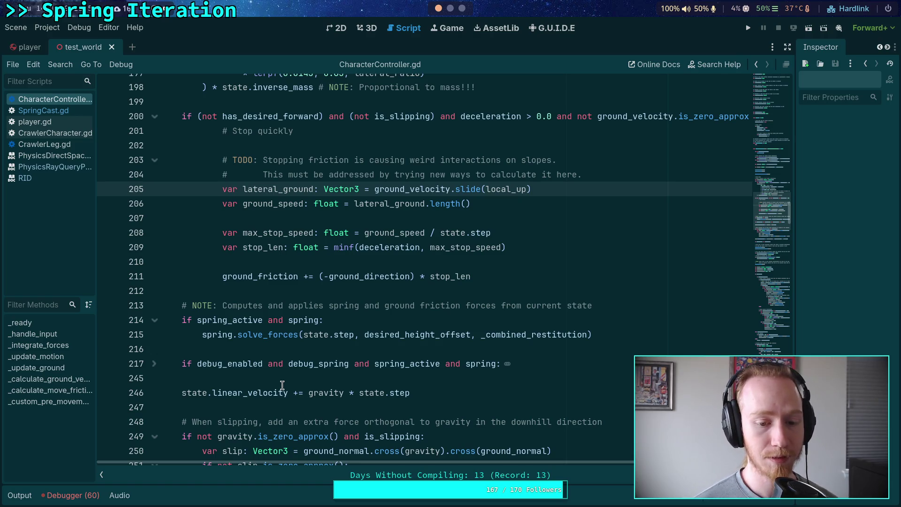
pyautogui.click(287, 392)
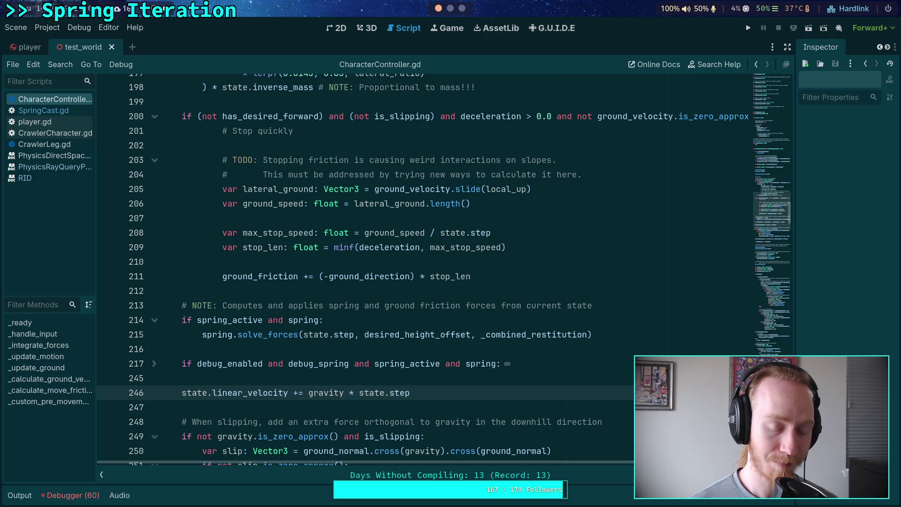
# Cut the 'state.linear_velocity += gravity * state.step' line out of line 246
pyautogui.hotkey('ctrl', 'x')
pyautogui.click(470, 276)
pyautogui.hotkey('ctrl', 'v')
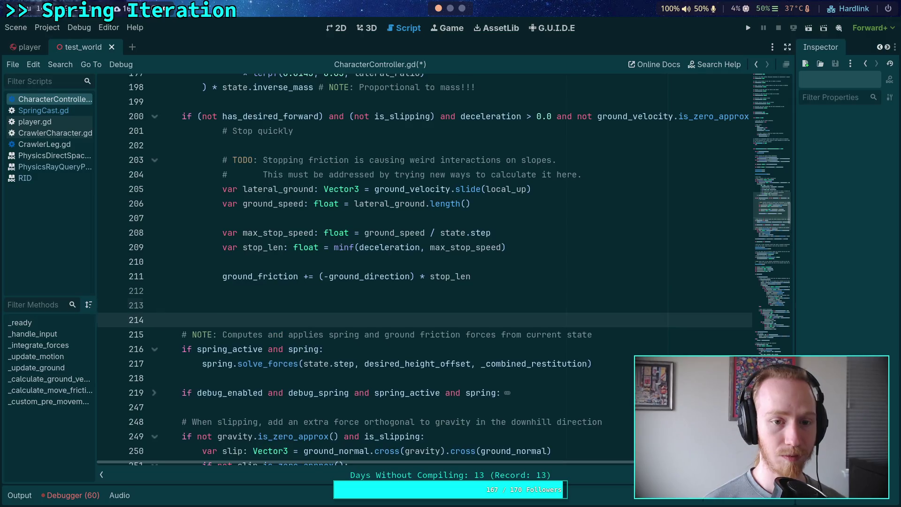
pyautogui.hotkey('ctrl', 'z')
pyautogui.scroll(7, 319, 309)
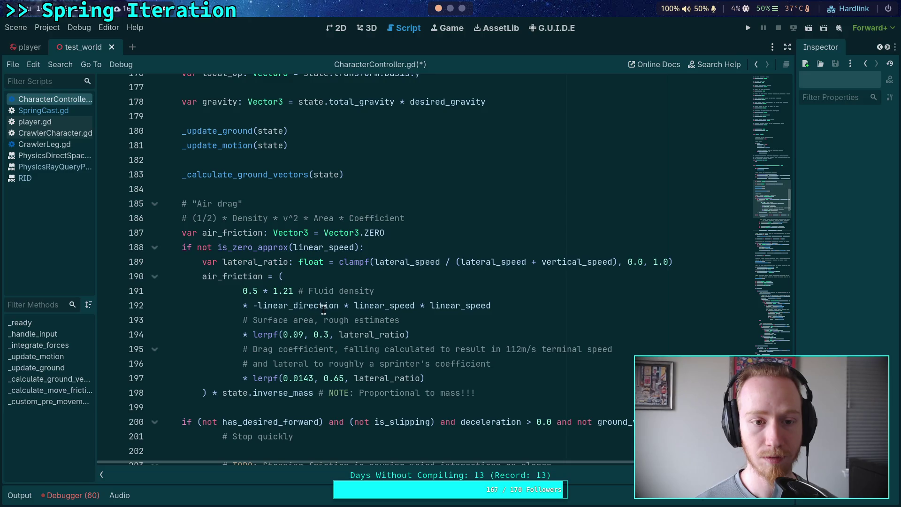
pyautogui.scroll(2, 318, 310)
# Paste the gravity line at line 179 under the gravity variable, save, and run the game
pyautogui.click(460, 202)
pyautogui.press('Return')
pyautogui.press('Up')
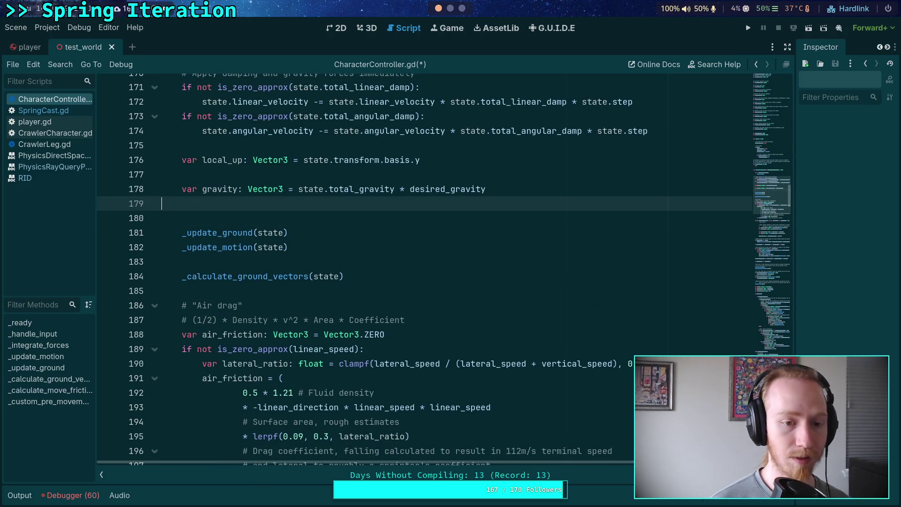
pyautogui.hotkey('ctrl', 'v')
pyautogui.press('Return')
pyautogui.press('BackSpace')
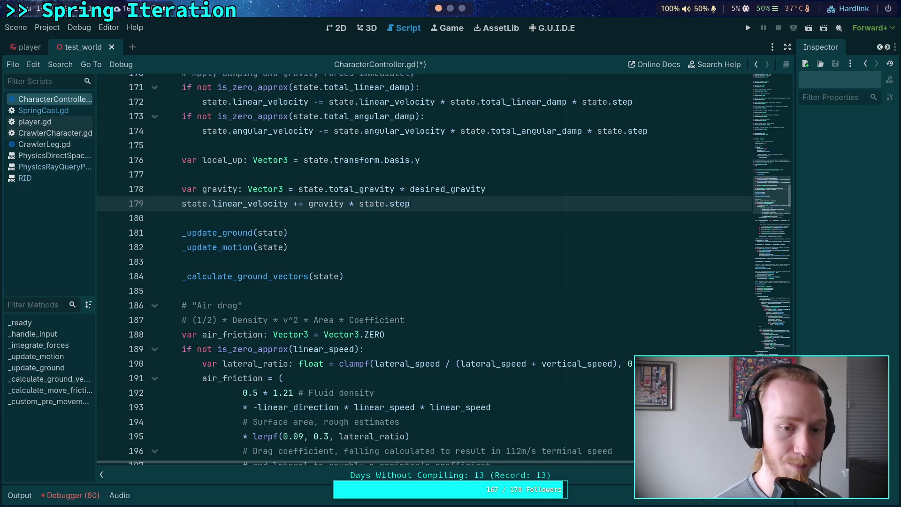
pyautogui.hotkey('ctrl', 's')
pyautogui.press('F5')
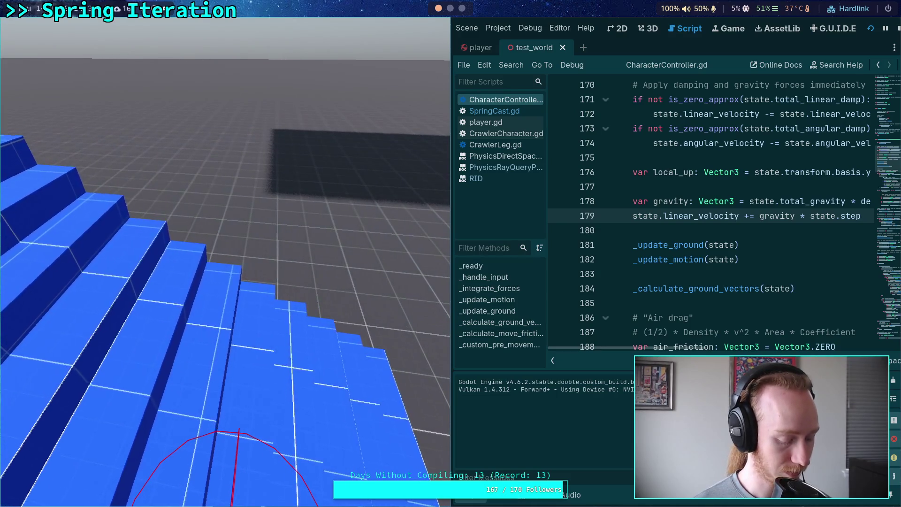
# Play the game fullscreen to test the character's movement, then stop the project
pyautogui.press('F11')
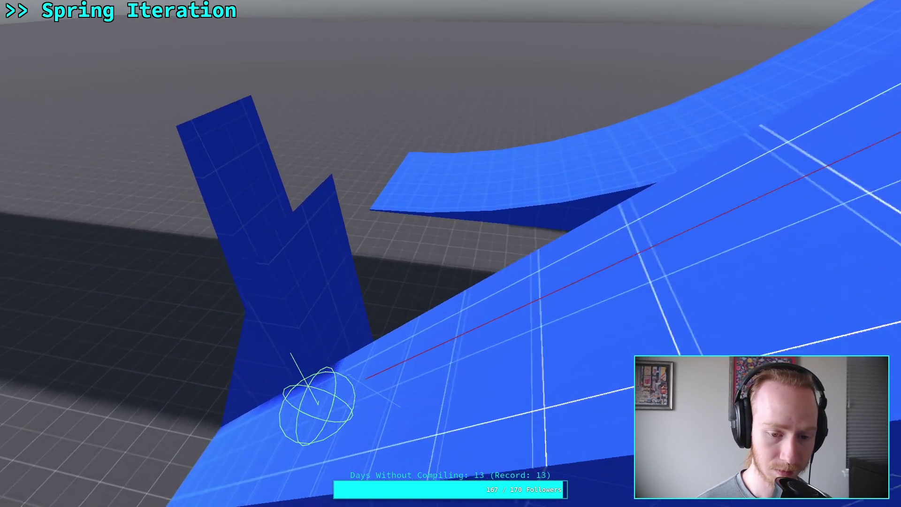
pyautogui.press('F8')
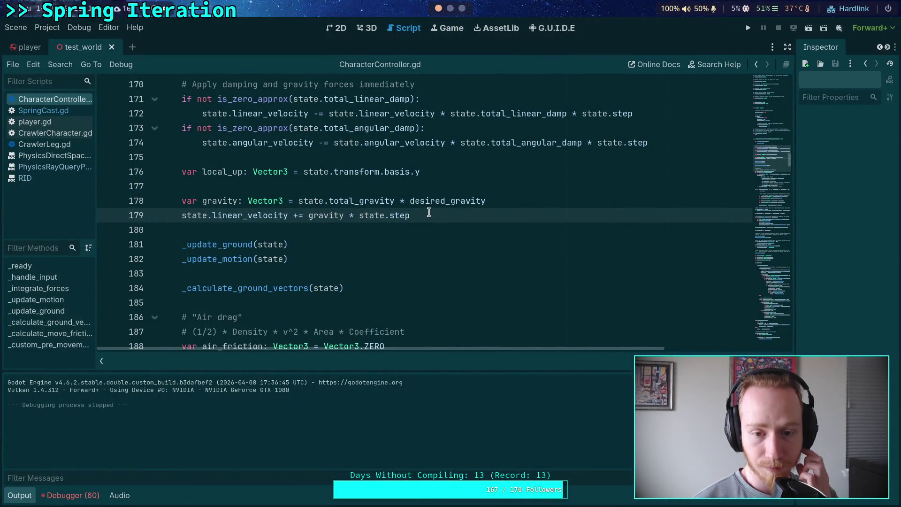
# Move 'state.linear_velocity += gravity * state.step' from line 179 back to line 246
pyautogui.hotkey('ctrl', 'x')
pyautogui.scroll(-3, 280, 214)
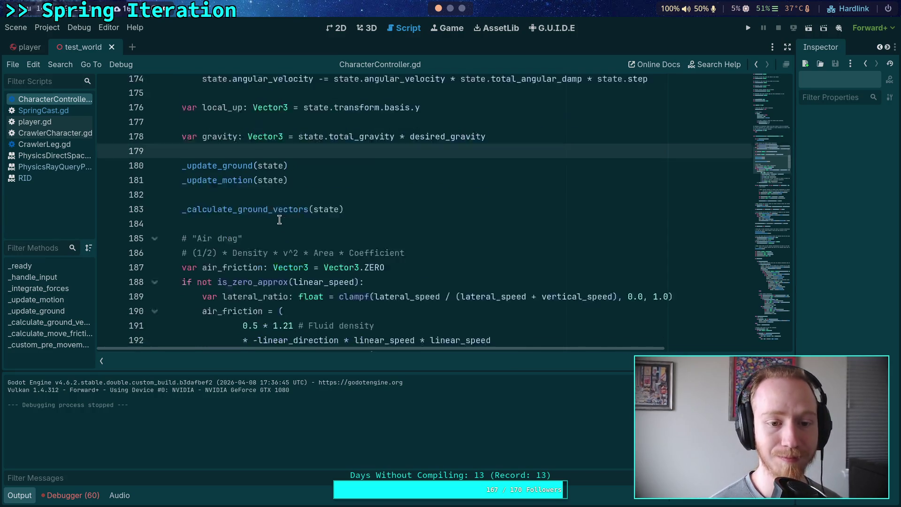
pyautogui.scroll(-10, 280, 214)
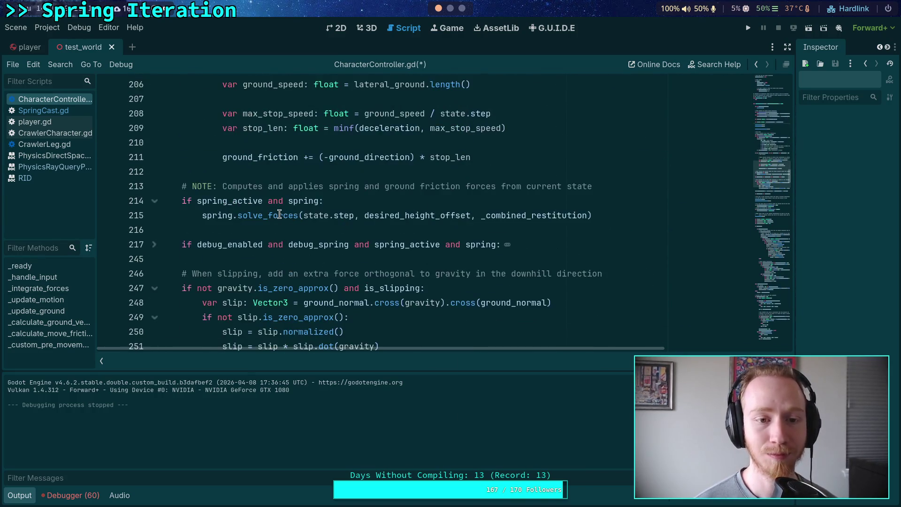
pyautogui.click(286, 216)
pyautogui.press('Return')
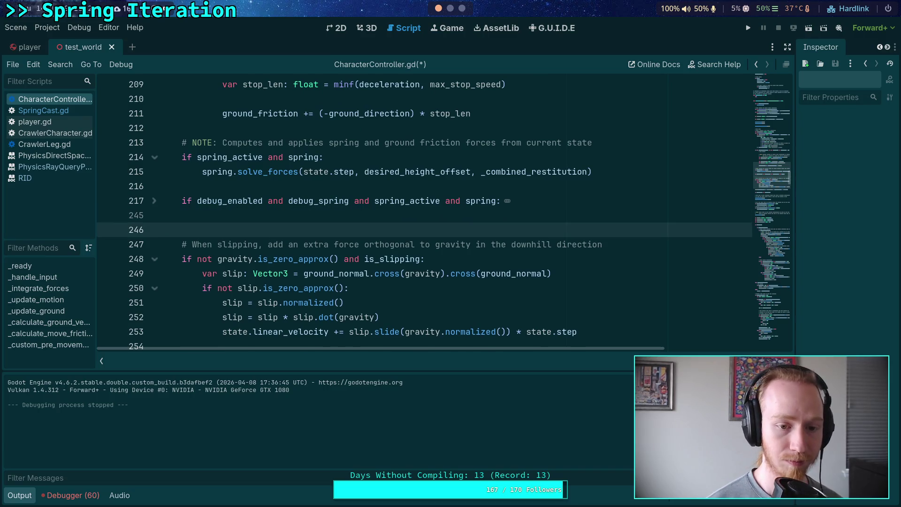
pyautogui.hotkey('ctrl', 'v')
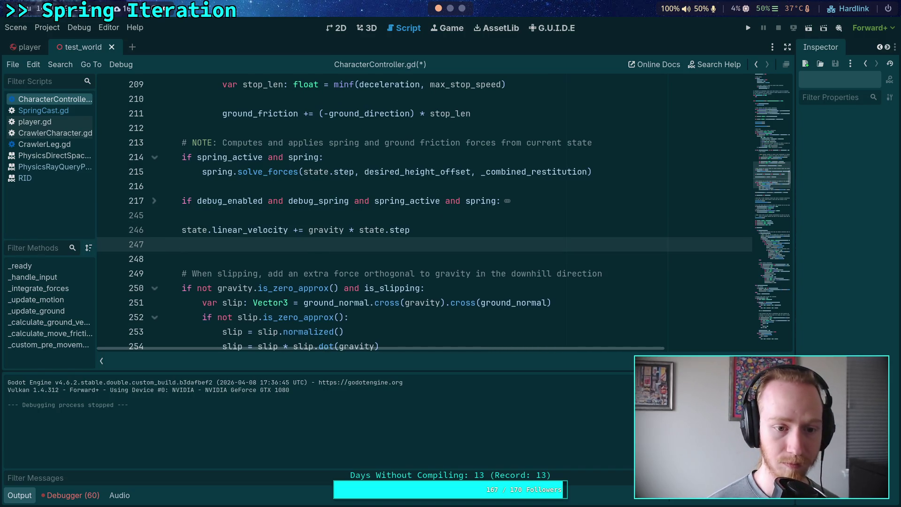
pyautogui.press('BackSpace')
pyautogui.scroll(-2, 294, 221)
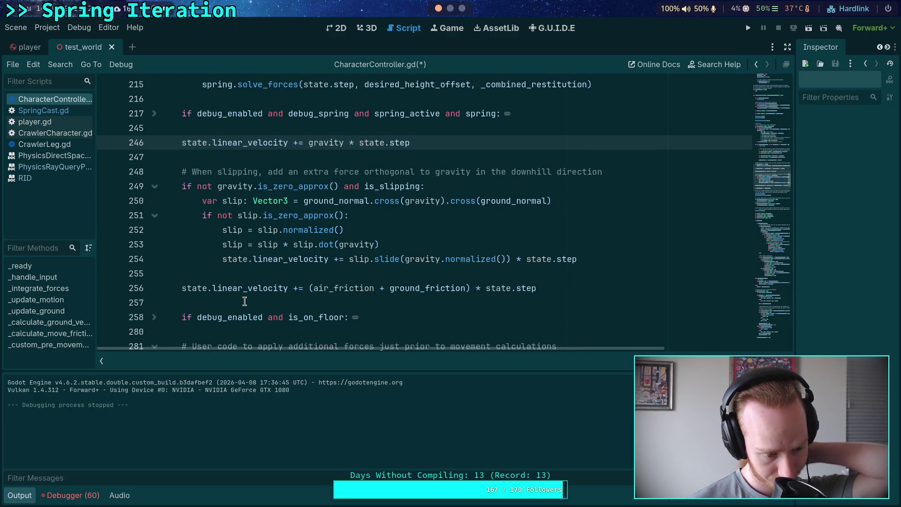
pyautogui.scroll(-1, 244, 302)
pyautogui.scroll(-1, 245, 302)
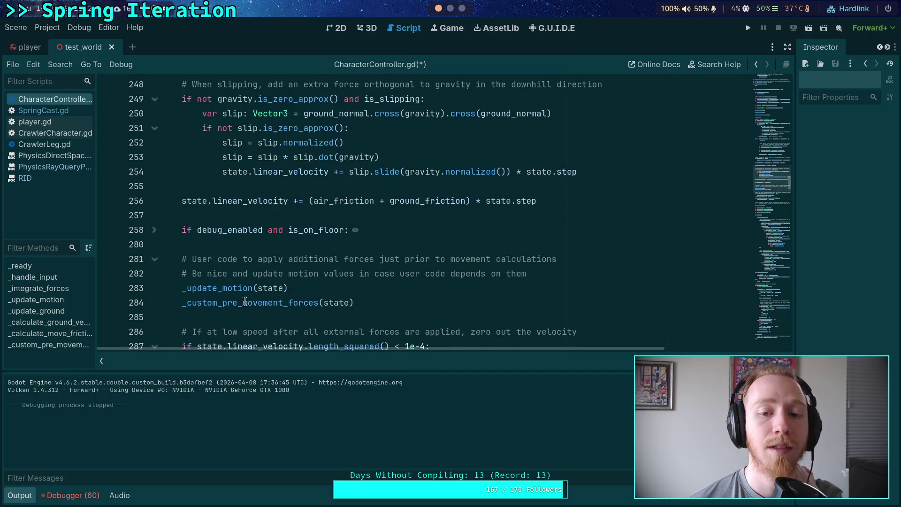
pyautogui.scroll(-2, 244, 301)
pyautogui.scroll(3, 244, 302)
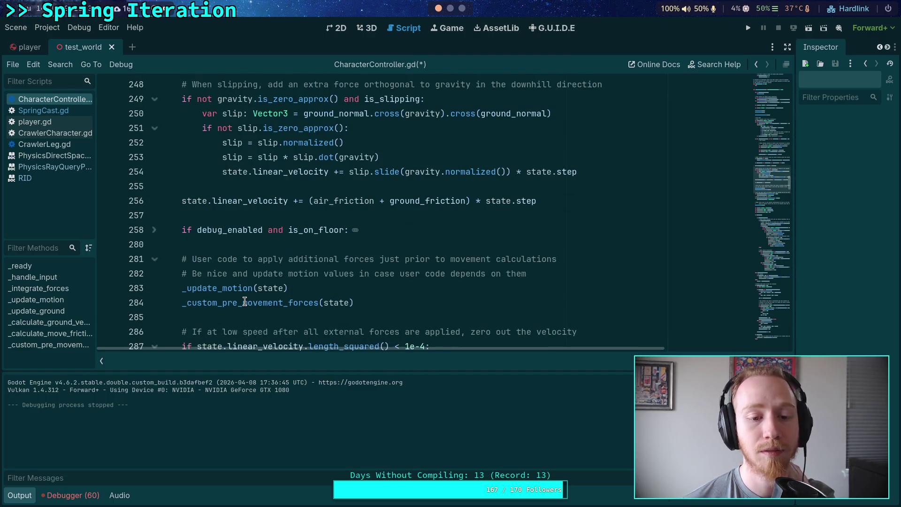
pyautogui.scroll(4, 244, 301)
pyautogui.scroll(13, 245, 301)
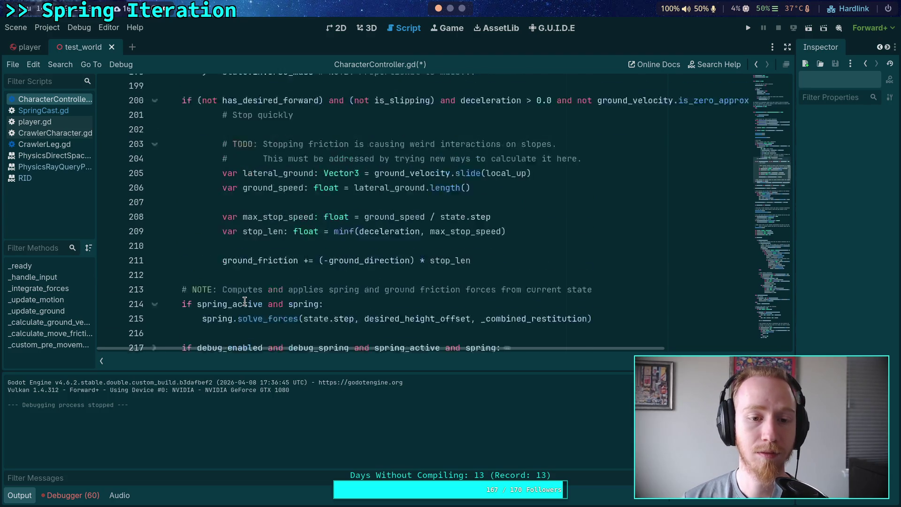
pyautogui.scroll(-1, 244, 297)
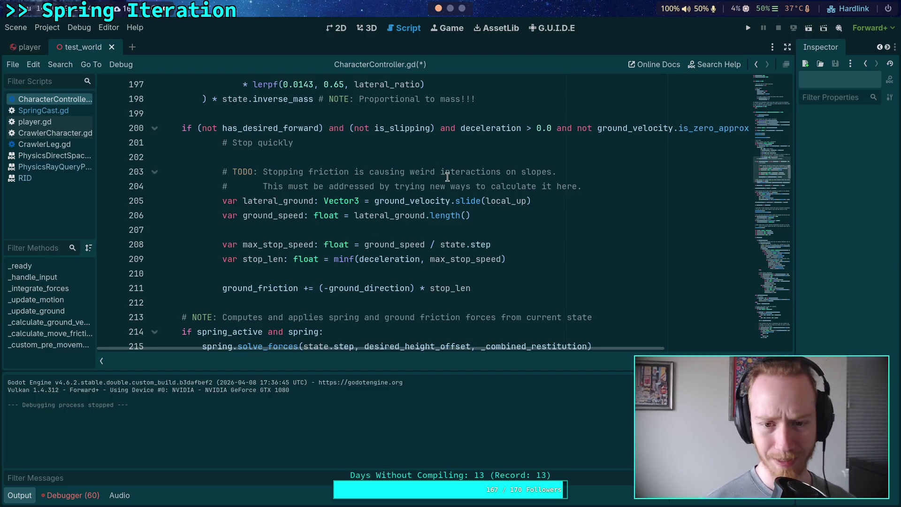
# Replace ground_velocity with ground_rel_con_velocity on line 205, save, and relaunch the game
pyautogui.click(409, 205)
pyautogui.write('rel')
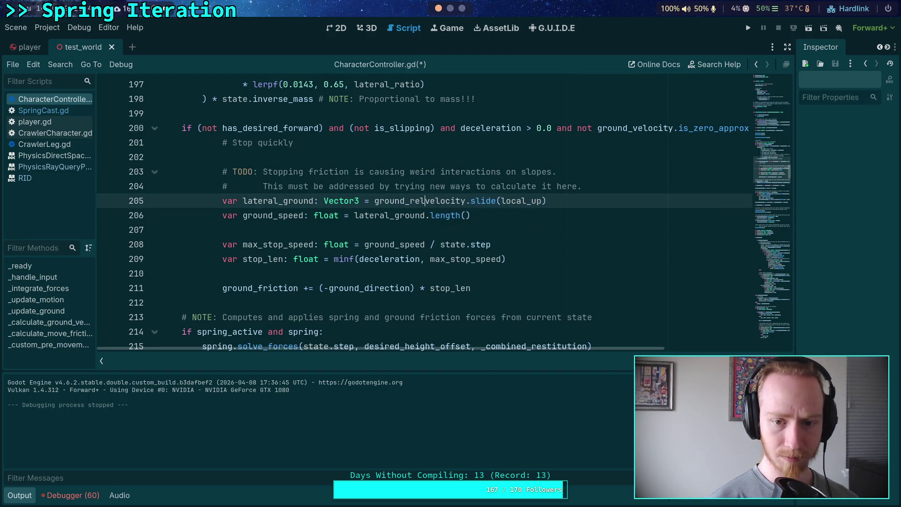
pyautogui.press('Tab')
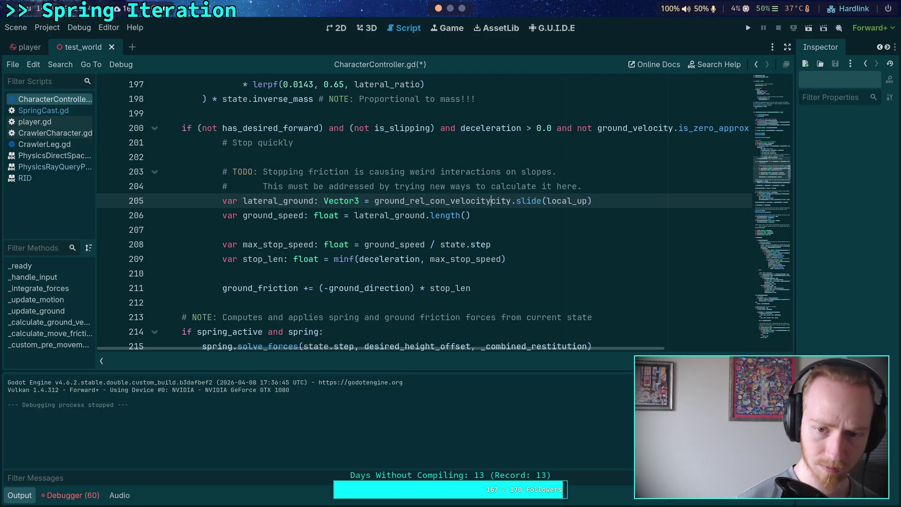
pyautogui.hotkey('ctrl', 's')
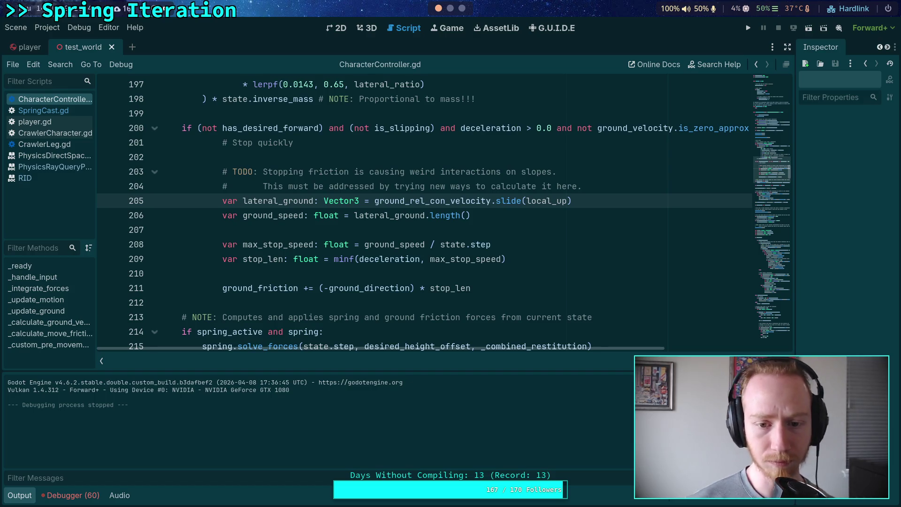
pyautogui.click(748, 28)
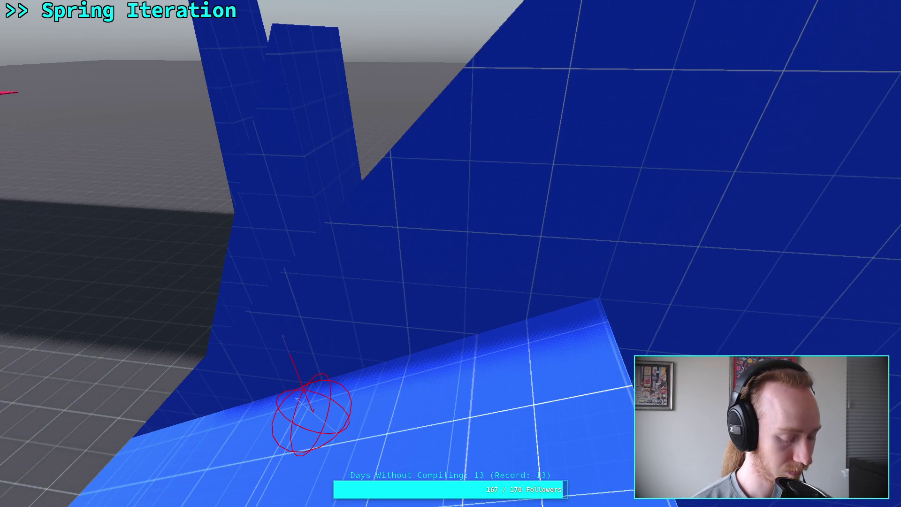
# Float the game window, slow it to a 0.25 time scale, and move it aside
pyautogui.press('super+f')
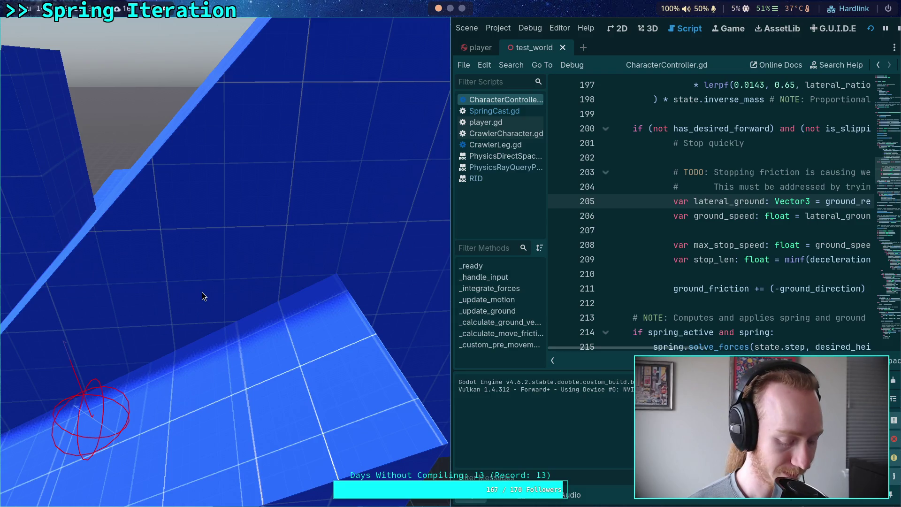
pyautogui.press('super+v')
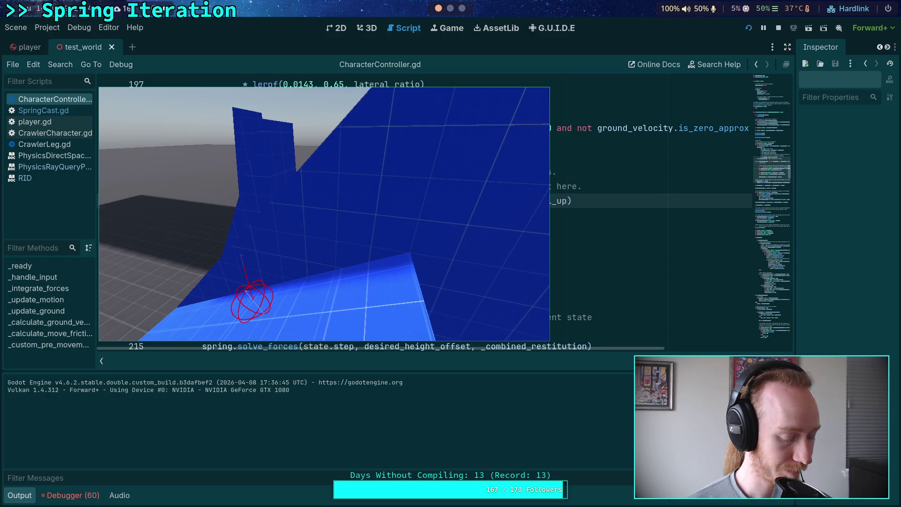
pyautogui.press('-')
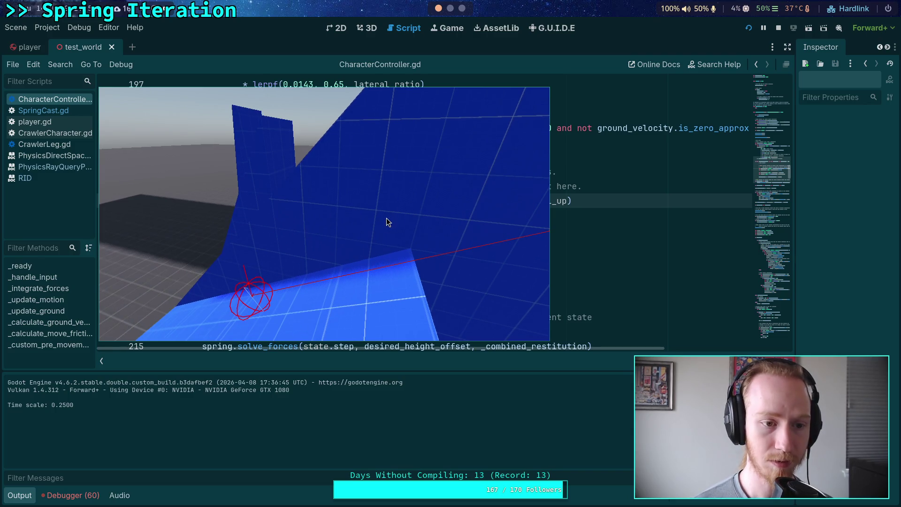
pyautogui.hotkey('alt', 'Tab')
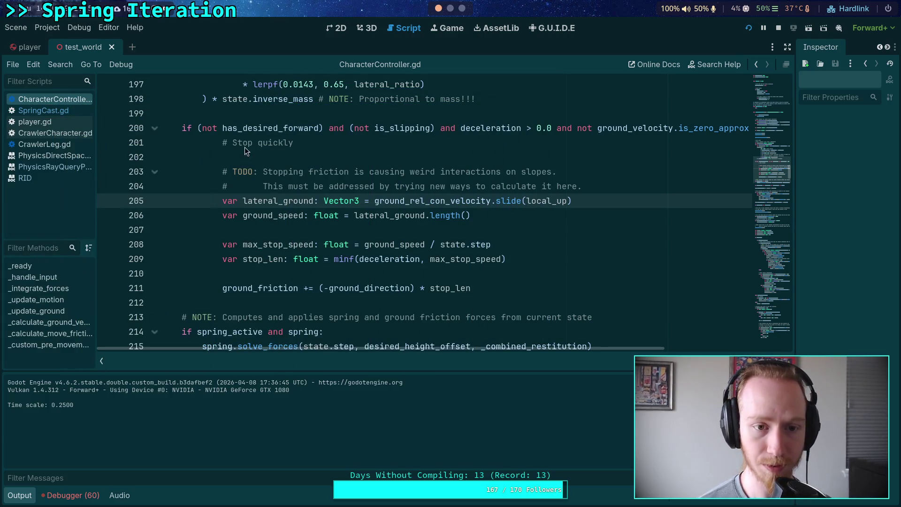
pyautogui.scroll(9, 244, 147)
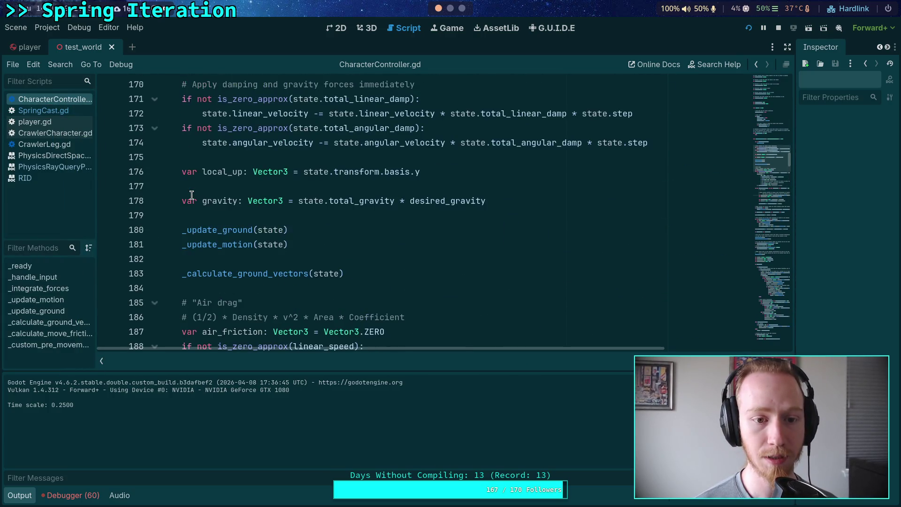
# Add a breakpoint at line 178 and inspect the paused body state in a widened Inspector
pyautogui.click(107, 200)
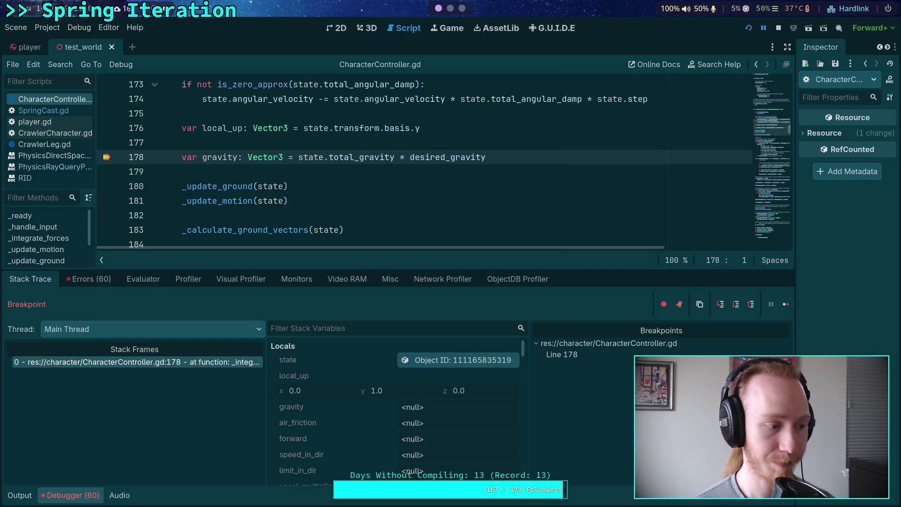
pyautogui.click(460, 360)
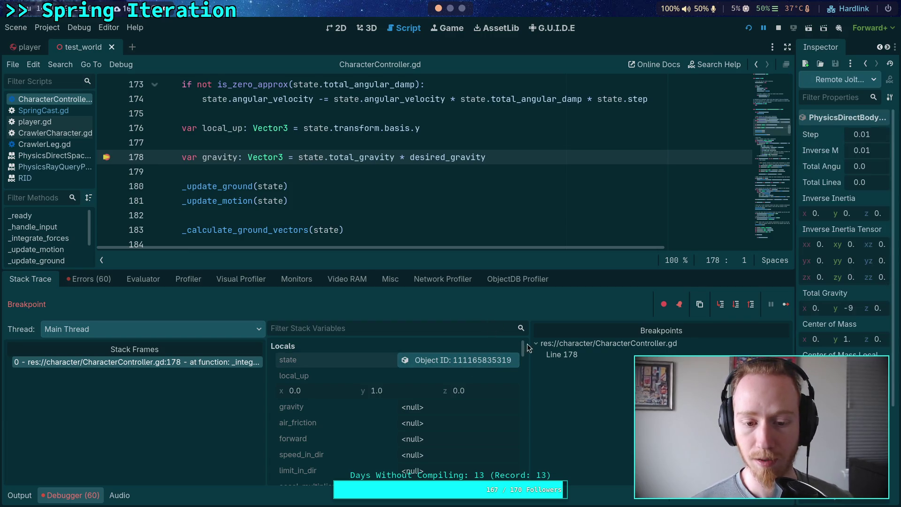
pyautogui.moveTo(796, 322); pyautogui.dragTo(608, 321)
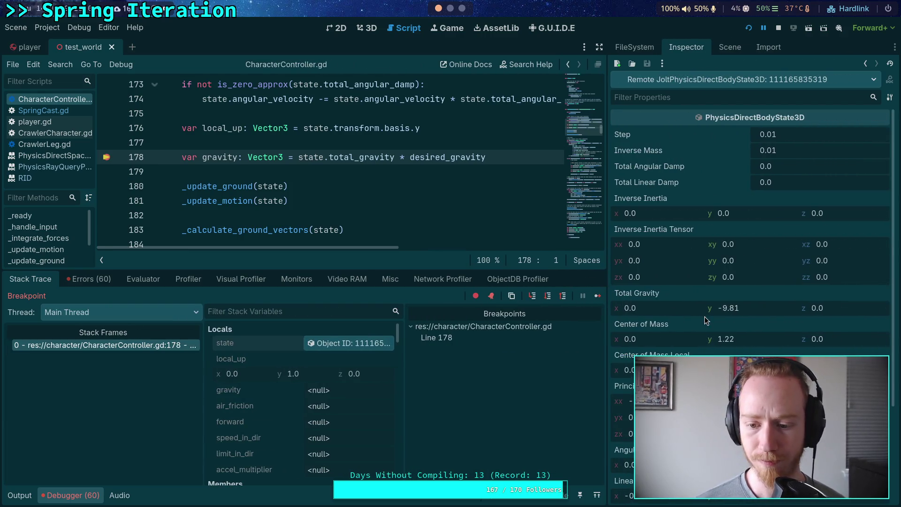
pyautogui.scroll(-5, 713, 337)
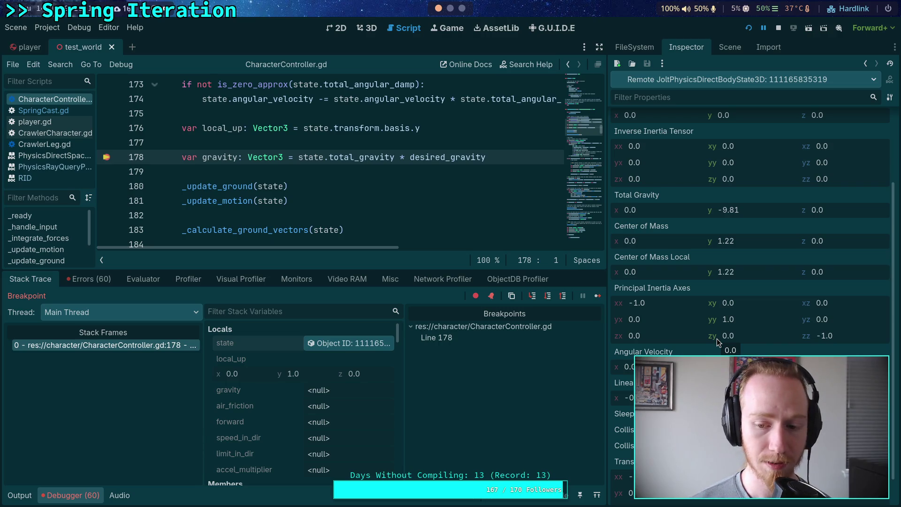
# Orbit the 3D view around the spider to see the whole ramp structure
pyautogui.click(365, 29)
pyautogui.moveTo(374, 78)
pyautogui.mouseDown()
pyautogui.moveTo(302, 185)
pyautogui.moveTo(494, 207)
pyautogui.mouseUp()
pyautogui.moveTo(336, 136); pyautogui.dragTo(421, 266)
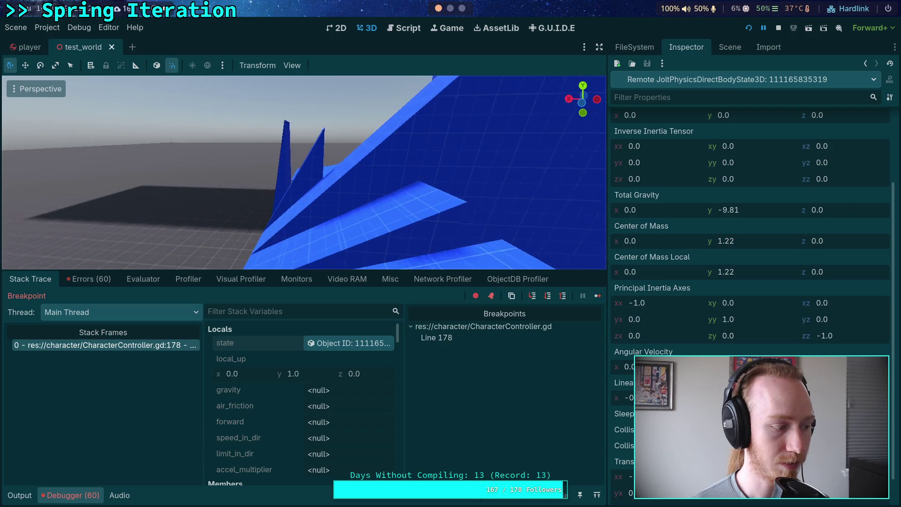
# Leave the ramp in the 3D view and return to CharacterController.gd at line 178
pyautogui.moveTo(476, 210); pyautogui.dragTo(477, 210)
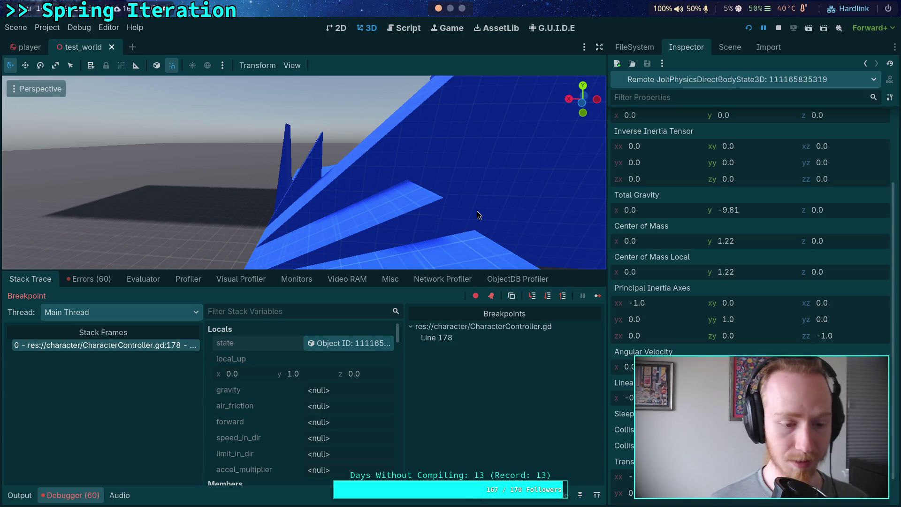
pyautogui.click(402, 29)
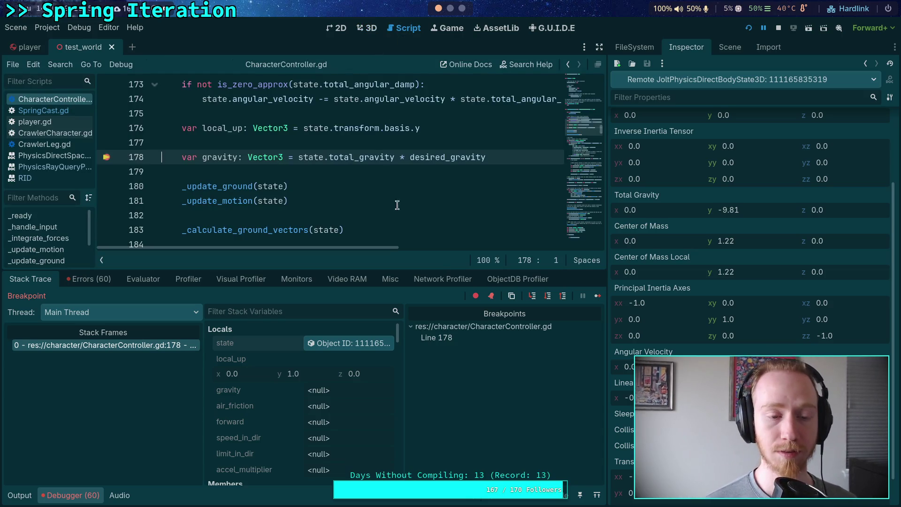
# Step over from the breakpoint to the ground vectors calculation at line 183
pyautogui.click(547, 298)
pyautogui.click(548, 300)
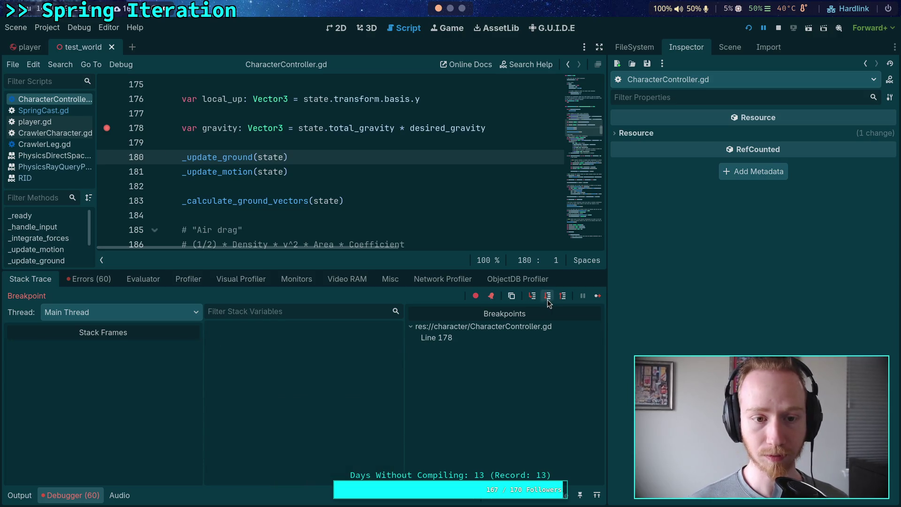
pyautogui.click(548, 301)
pyautogui.click(547, 300)
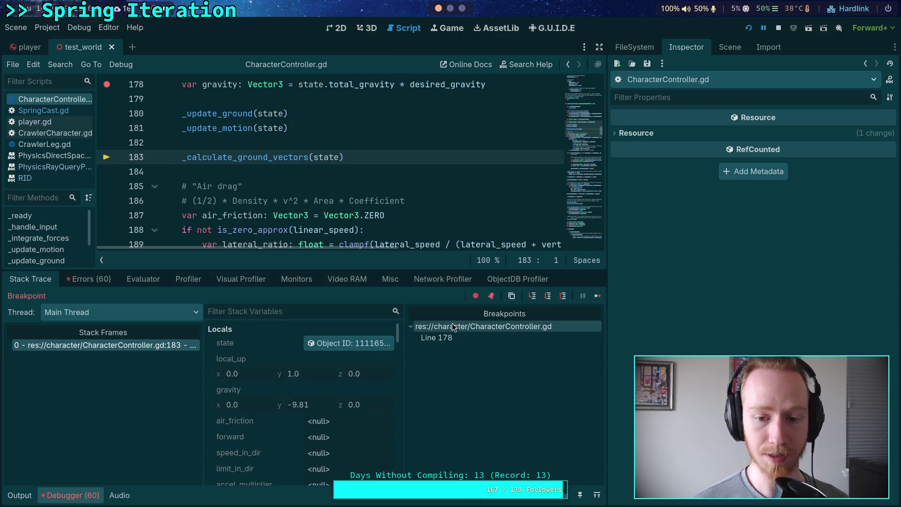
# Check the ground velocity, direction and friction locals, then continue to the breakpoint
pyautogui.moveTo(606, 260); pyautogui.dragTo(635, 260)
pyautogui.scroll(-2, 341, 404)
pyautogui.scroll(-10, 341, 400)
pyautogui.scroll(-5, 337, 396)
pyautogui.scroll(-5, 345, 389)
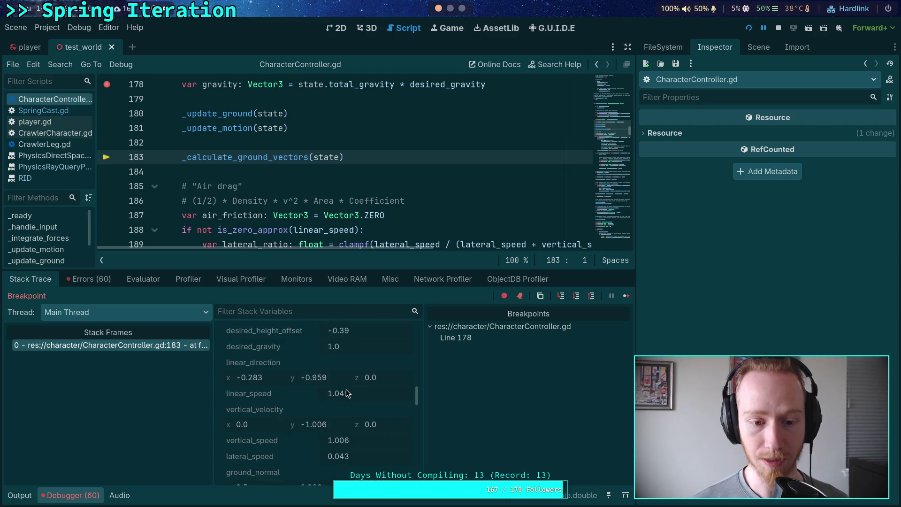
pyautogui.scroll(-1, 328, 418)
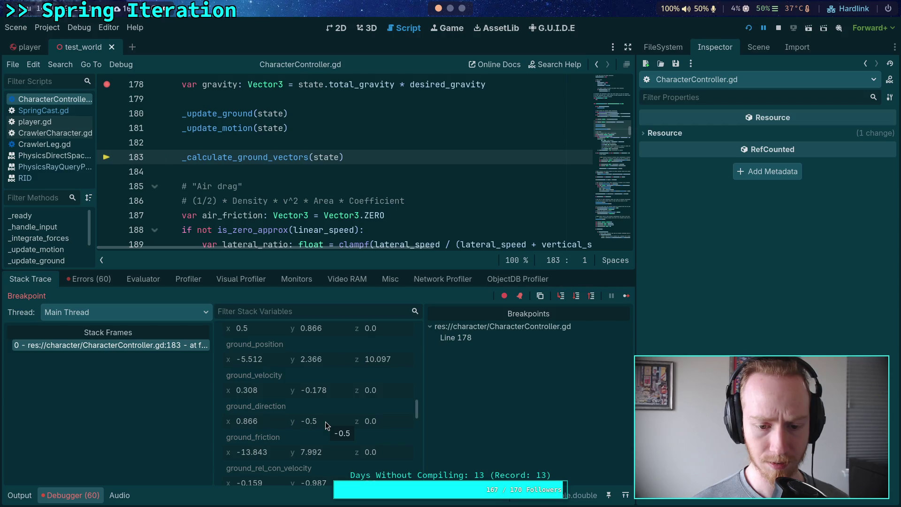
pyautogui.scroll(-3, 330, 404)
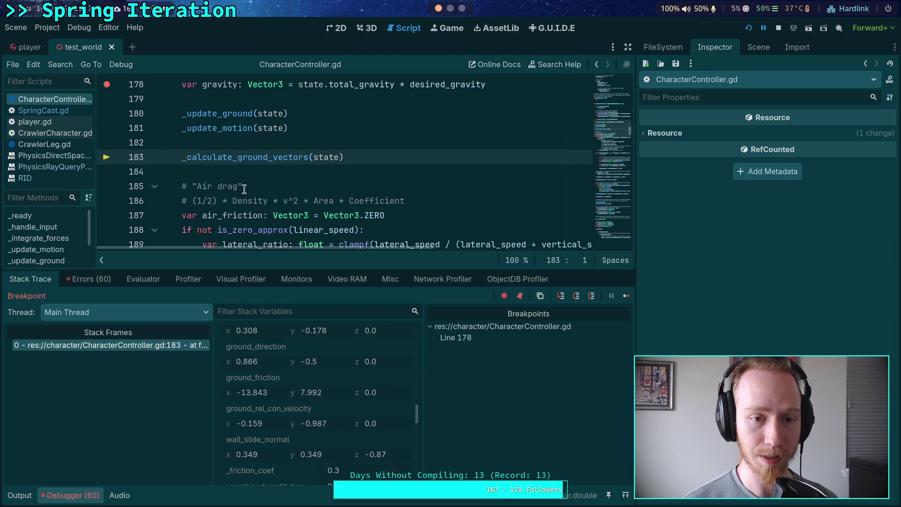
pyautogui.scroll(-1, 328, 197)
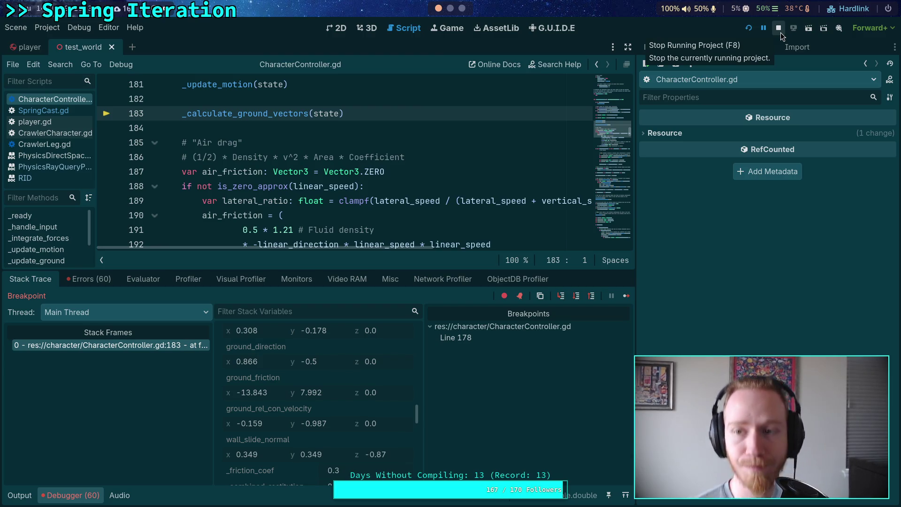
pyautogui.scroll(2, 599, 155)
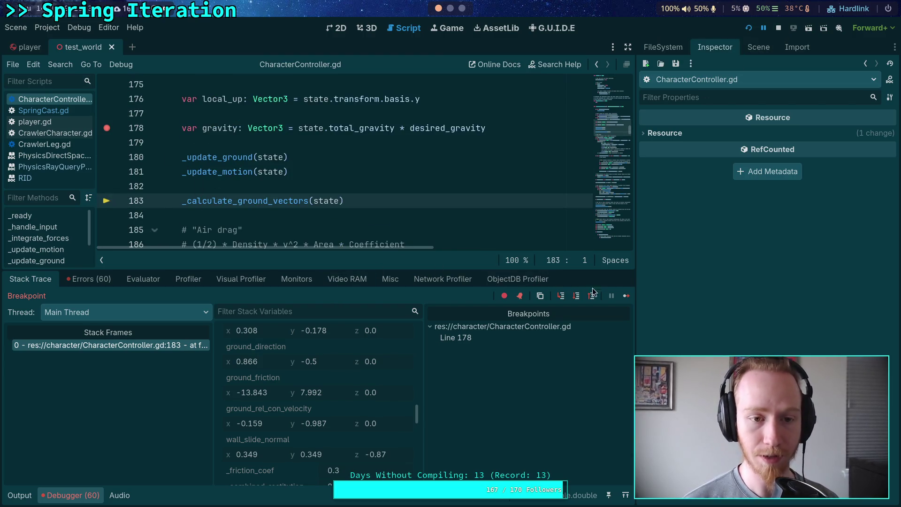
pyautogui.click(626, 295)
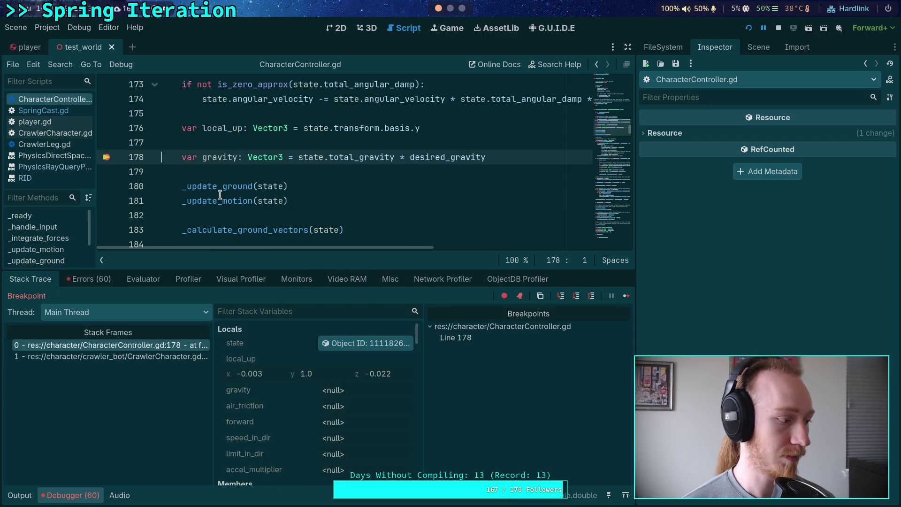
# Advance to the _update_ground call and step into the function
pyautogui.scroll(-1, 228, 200)
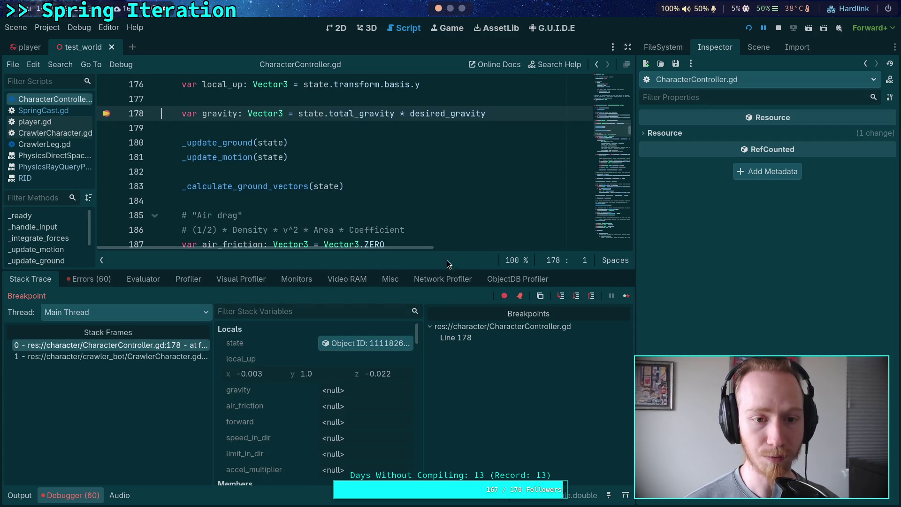
pyautogui.click(561, 295)
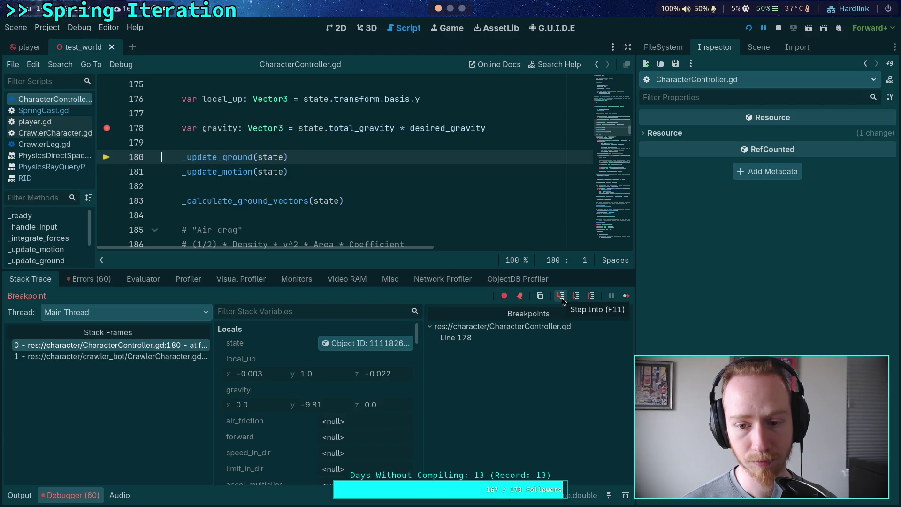
pyautogui.click(562, 297)
pyautogui.scroll(-3, 413, 200)
pyautogui.scroll(3, 413, 200)
pyautogui.scroll(-10, 413, 201)
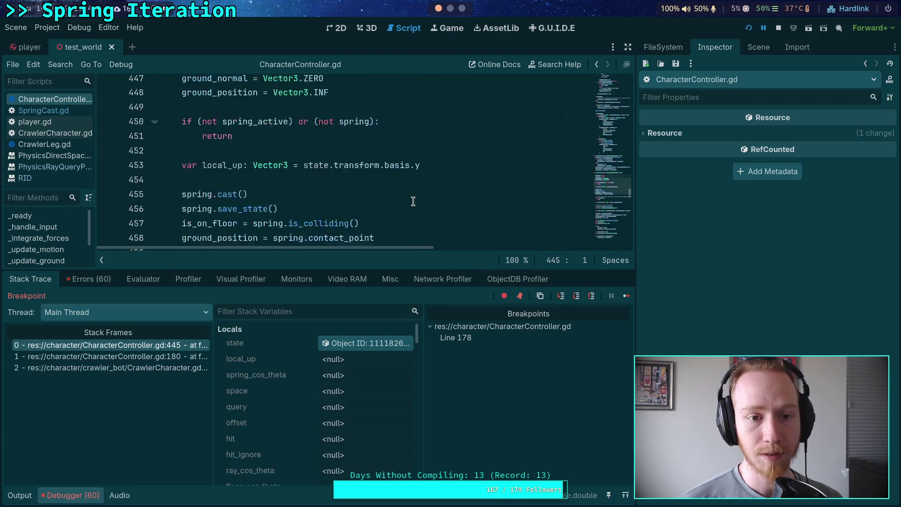
# Step through the ground reset lines to 448, inspect the body state, then resume
pyautogui.click(577, 296)
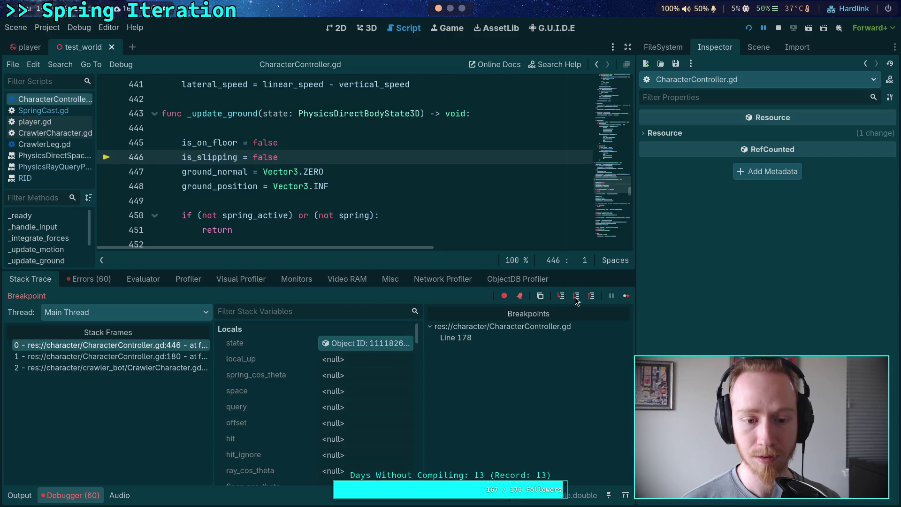
pyautogui.click(577, 295)
pyautogui.click(576, 295)
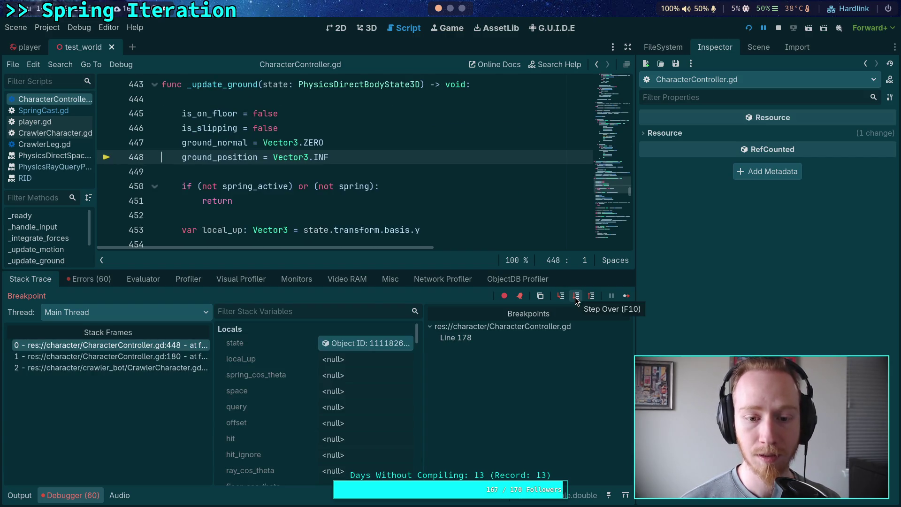
pyautogui.click(375, 343)
pyautogui.scroll(-3, 725, 329)
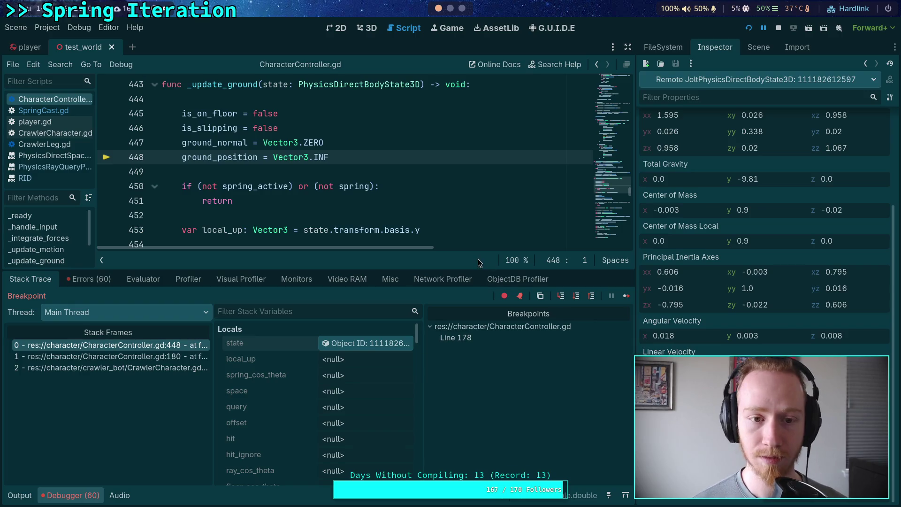
pyautogui.scroll(1, 396, 165)
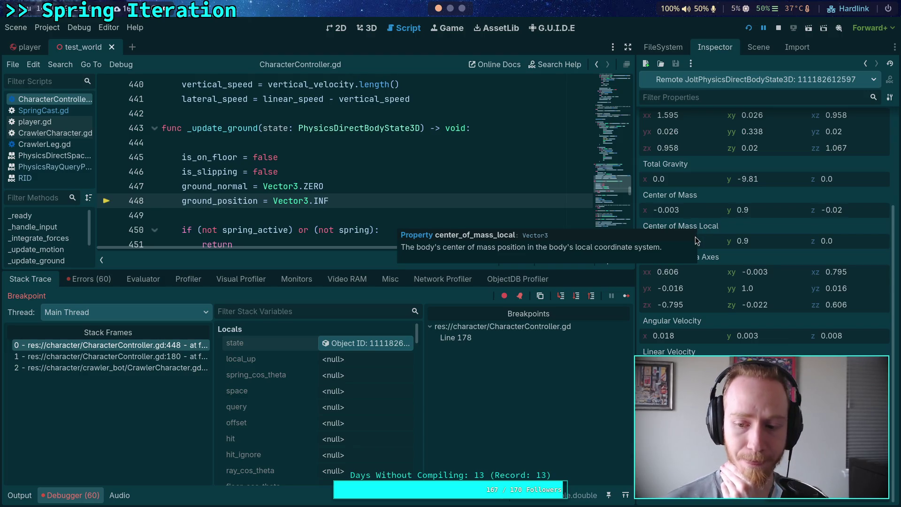
pyautogui.click(626, 295)
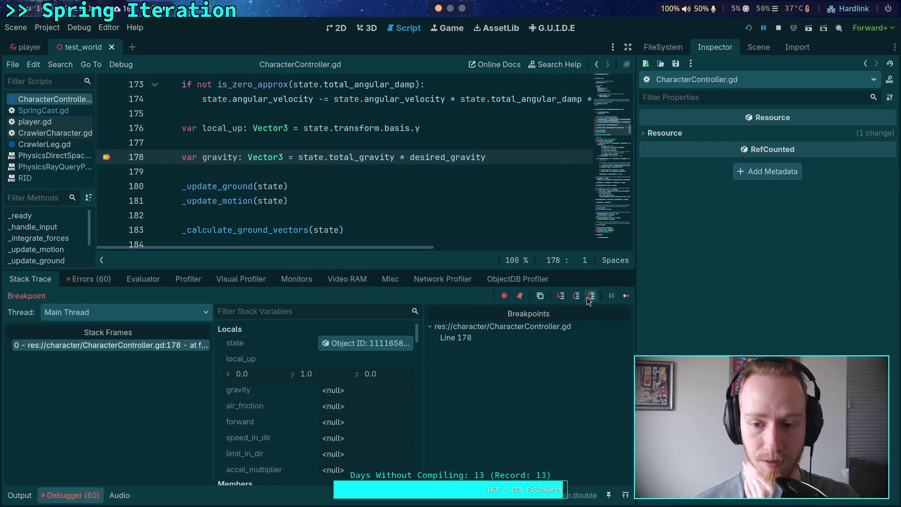
# Re-enter _update_ground to line 446 and inspect the physics body state's properties
pyautogui.click(577, 296)
pyautogui.click(560, 295)
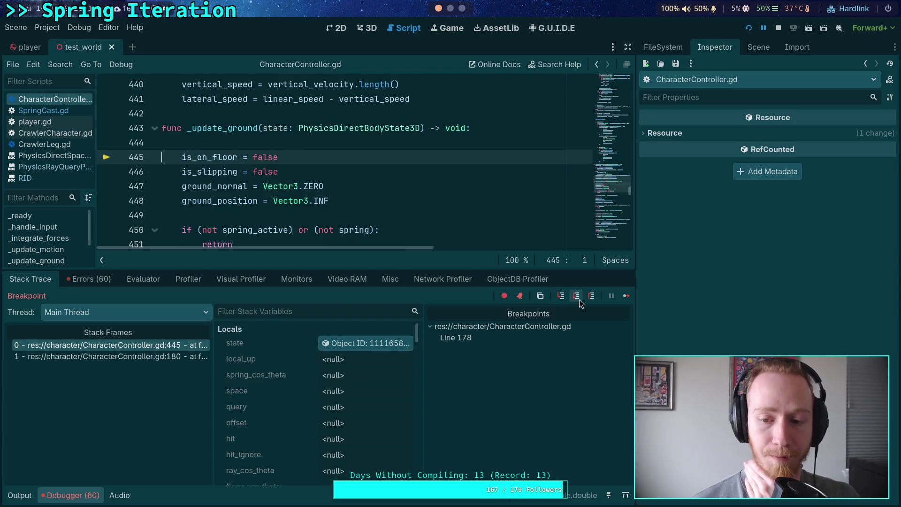
pyautogui.click(576, 295)
pyautogui.click(365, 343)
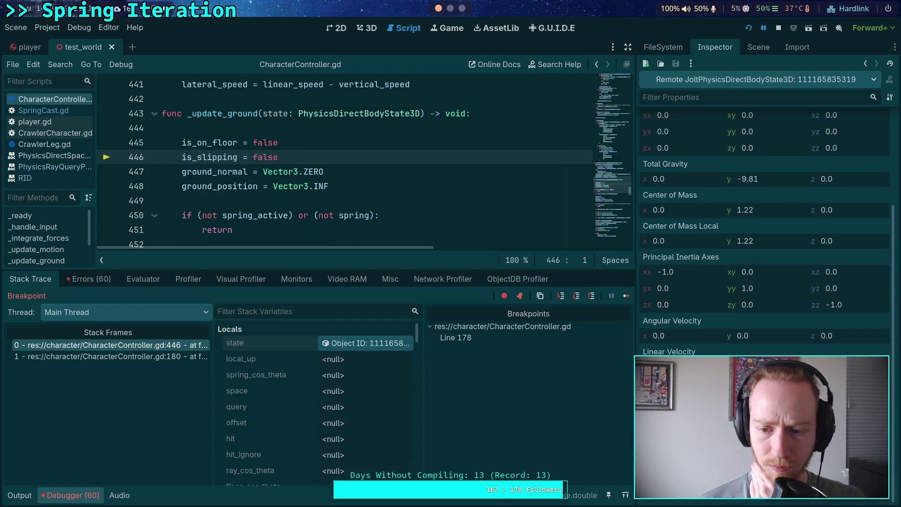
pyautogui.moveTo(671, 384)
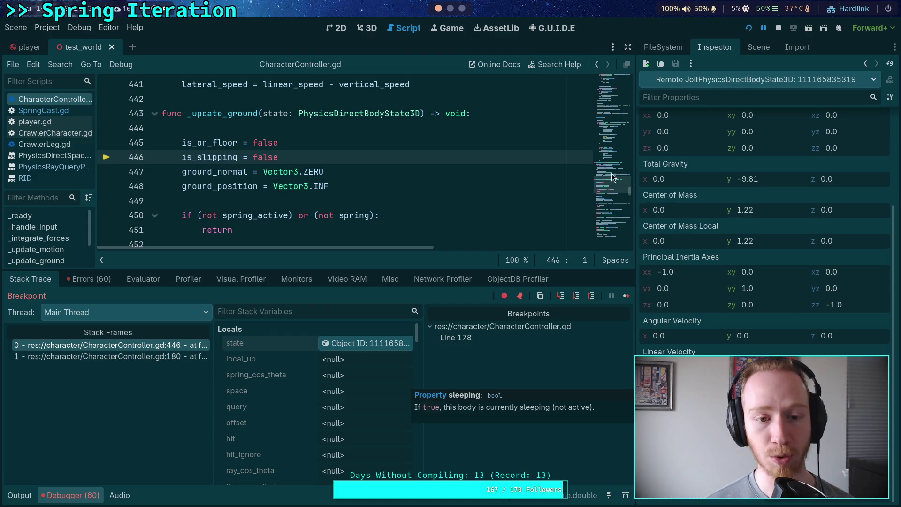
# Step through the spring check, spring cast and floor check to line 464
pyautogui.click(577, 300)
pyautogui.click(577, 299)
pyautogui.click(577, 297)
pyautogui.click(577, 297)
pyautogui.click(577, 296)
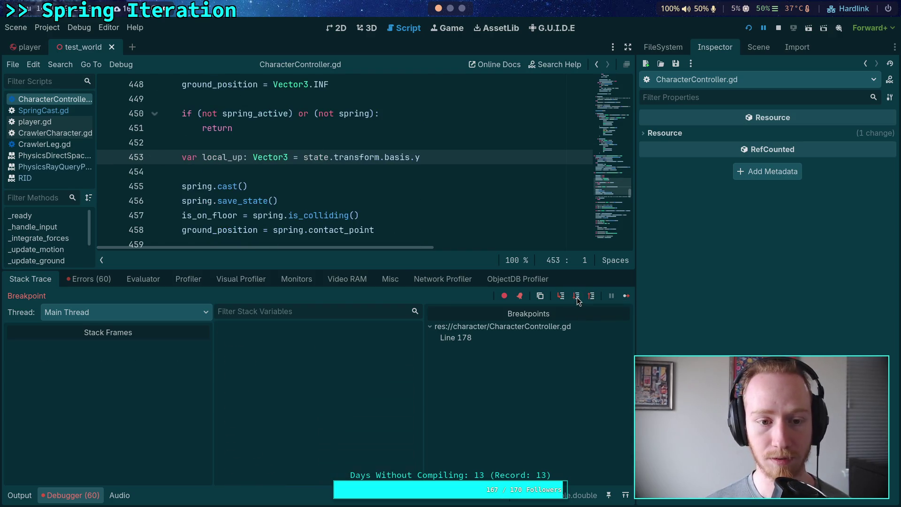
pyautogui.click(576, 299)
pyautogui.click(576, 300)
pyautogui.click(576, 300)
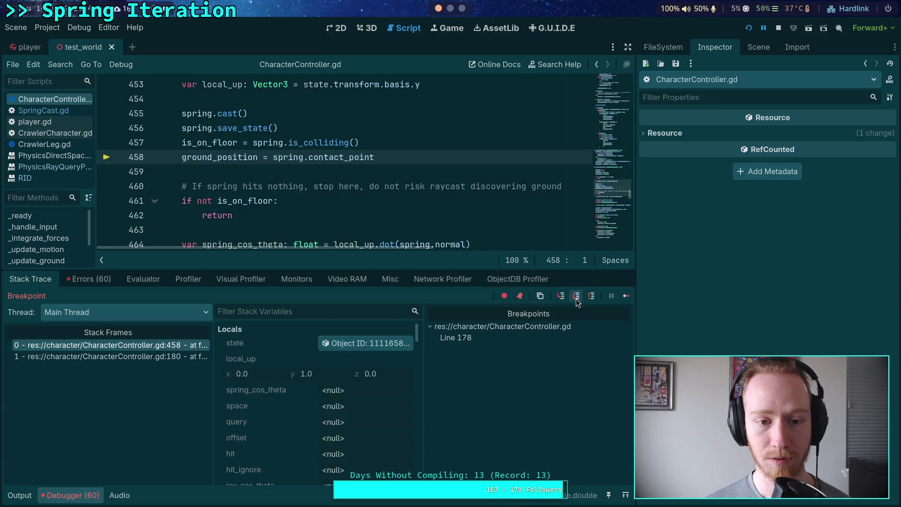
pyautogui.click(576, 298)
pyautogui.click(577, 298)
# Step through spring_cos_theta, the ray offset and ray query into the hit branch at 482
pyautogui.click(576, 298)
pyautogui.click(576, 297)
pyautogui.click(576, 298)
pyautogui.click(577, 298)
pyautogui.click(578, 297)
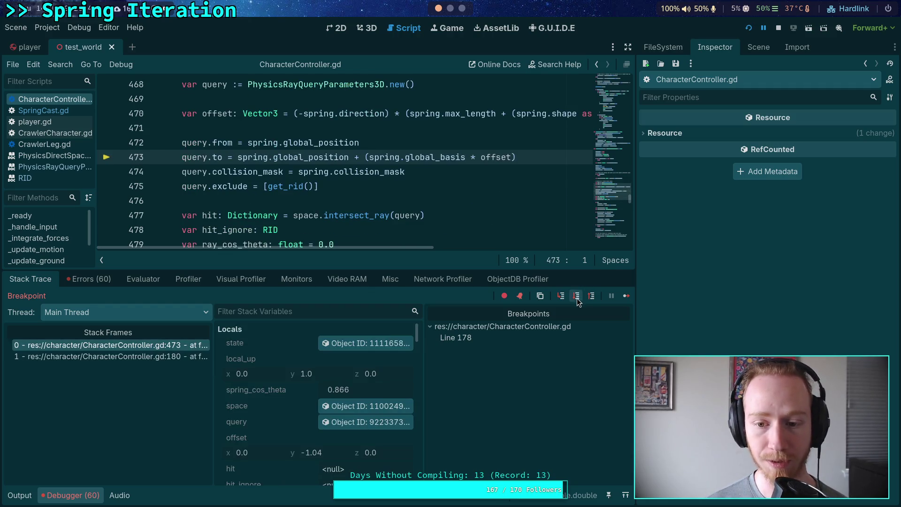
pyautogui.click(577, 299)
pyautogui.click(577, 299)
pyautogui.click(577, 298)
pyautogui.click(577, 299)
pyautogui.click(577, 298)
pyautogui.click(577, 298)
pyautogui.click(577, 299)
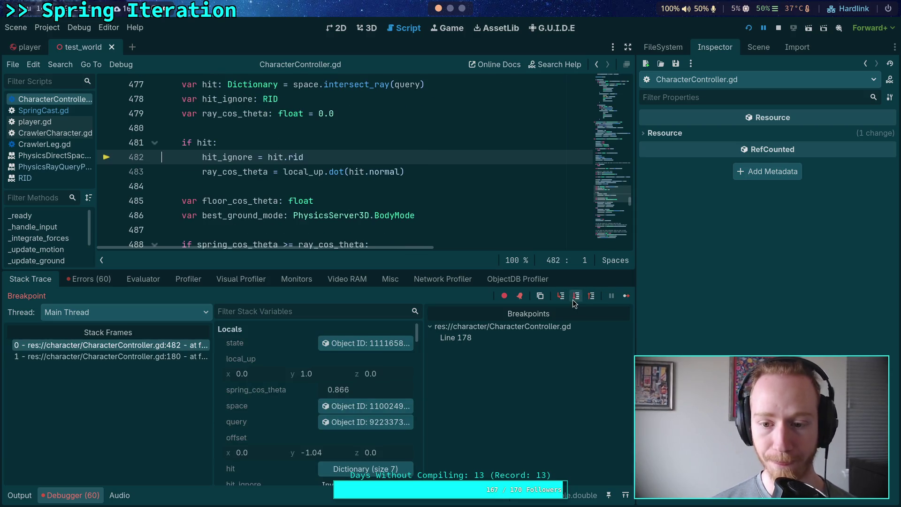
# Step past ray_cos_theta into the else branch, checking the spring_cos_theta and ray_cos_theta values
pyautogui.click(573, 301)
pyautogui.click(571, 302)
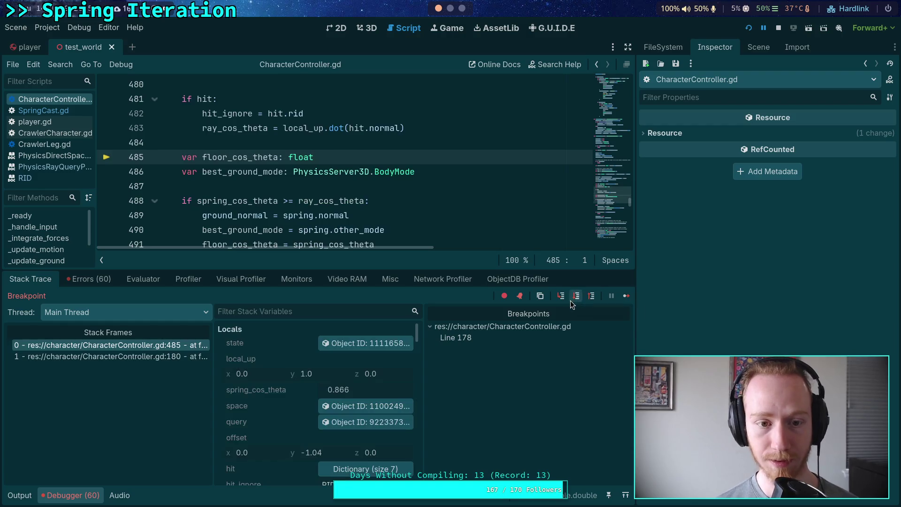
pyautogui.click(573, 300)
pyautogui.click(572, 300)
pyautogui.click(574, 300)
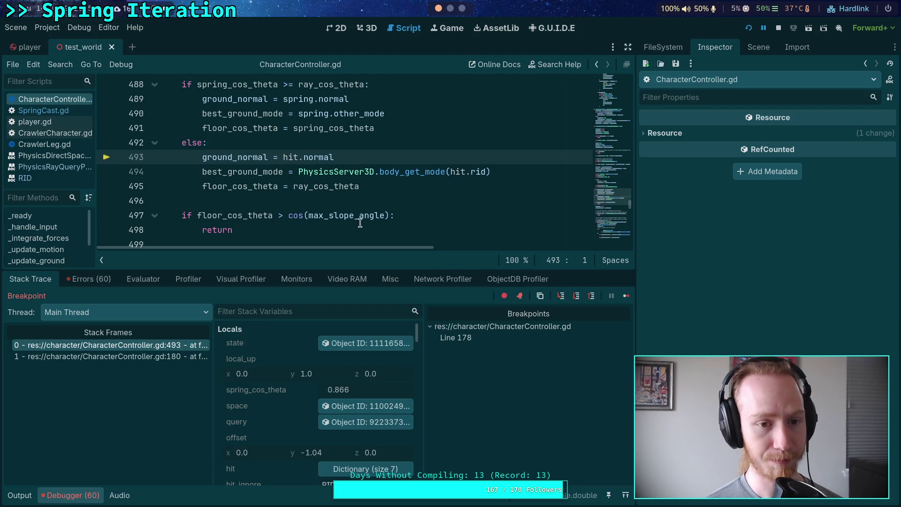
pyautogui.scroll(2, 285, 211)
pyautogui.moveTo(242, 172)
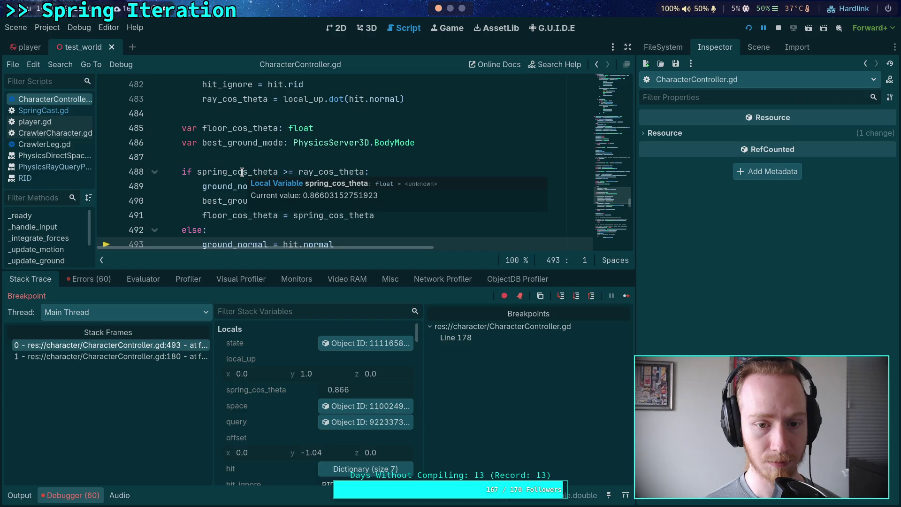
pyautogui.moveTo(315, 168)
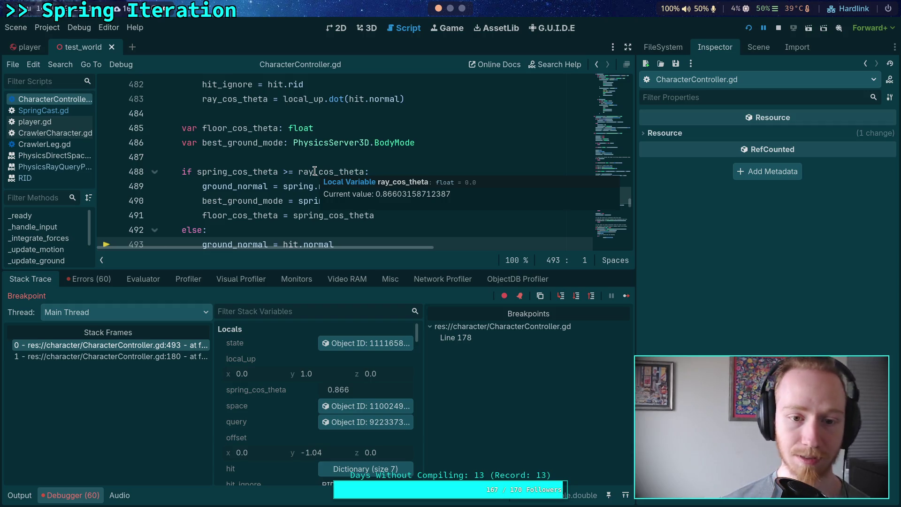
pyautogui.scroll(-2, 202, 167)
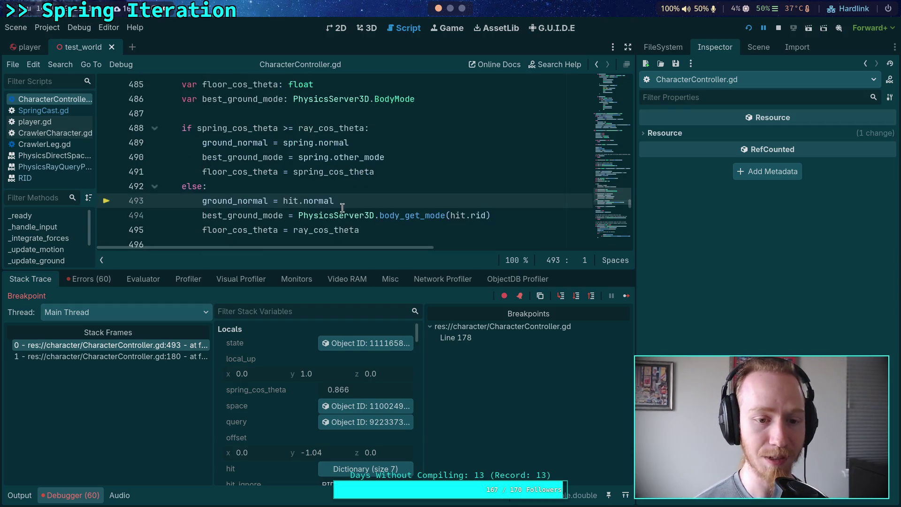
# Step through the ground mode and slope check back to line 181, then into _update_motion
pyautogui.click(576, 300)
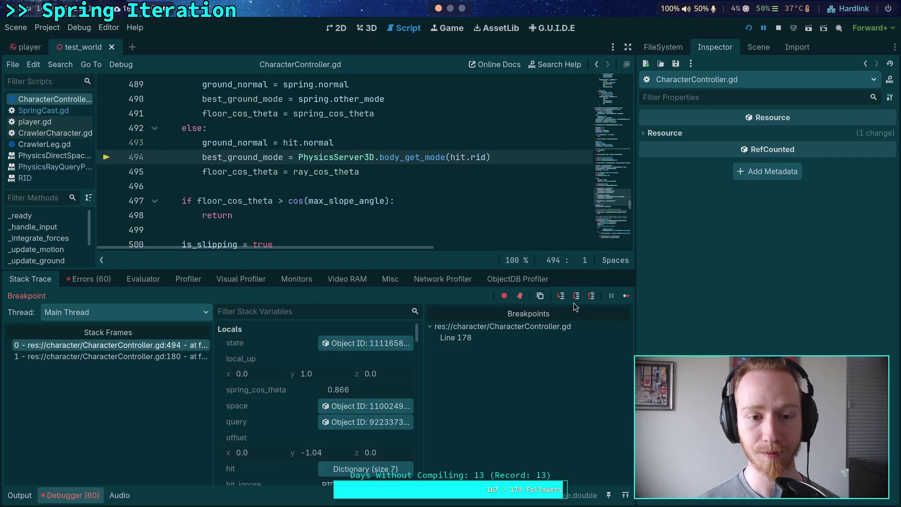
pyautogui.click(576, 297)
pyautogui.click(576, 297)
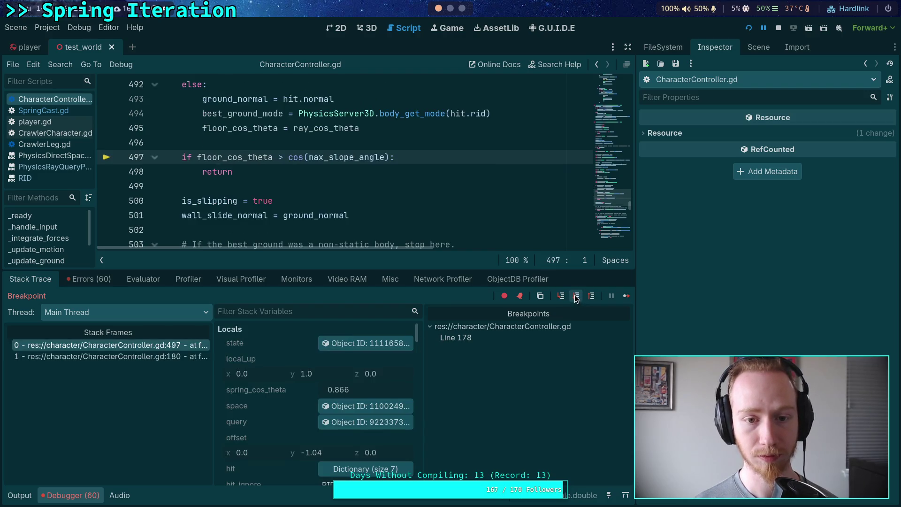
pyautogui.click(576, 296)
pyautogui.click(576, 297)
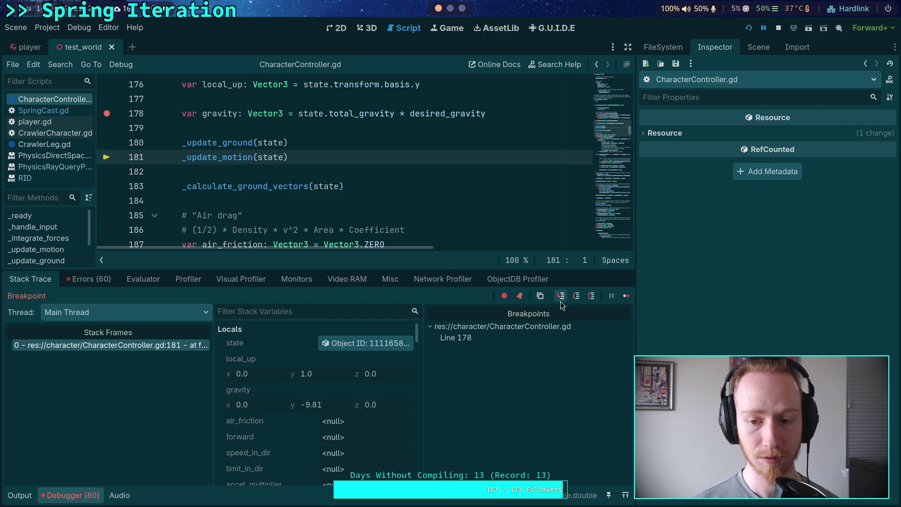
pyautogui.click(560, 299)
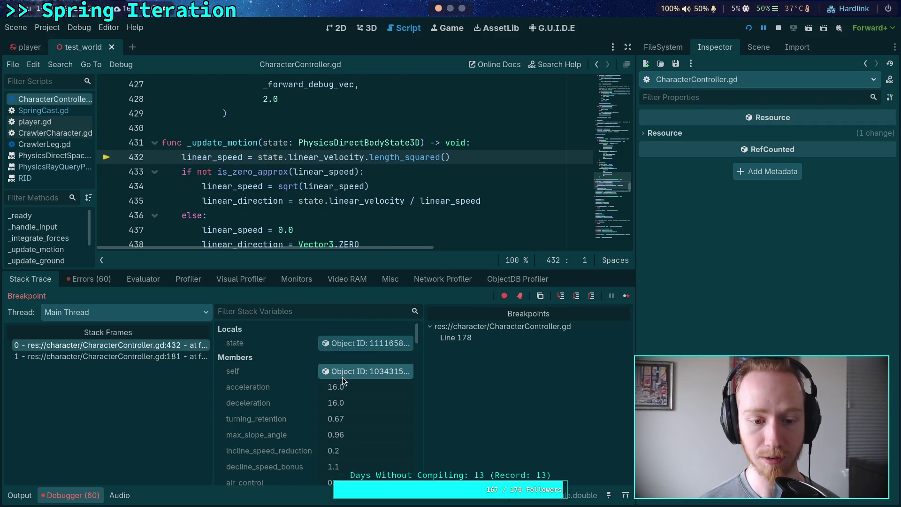
# Inspect the physics body state in the Inspector and step over to line 433
pyautogui.click(377, 346)
pyautogui.scroll(-5, 699, 354)
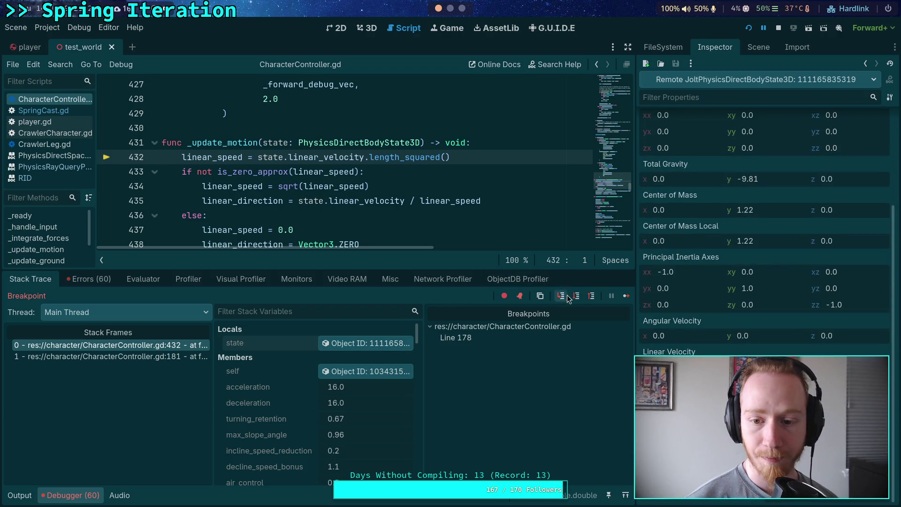
pyautogui.press('F10')
pyautogui.moveTo(204, 138)
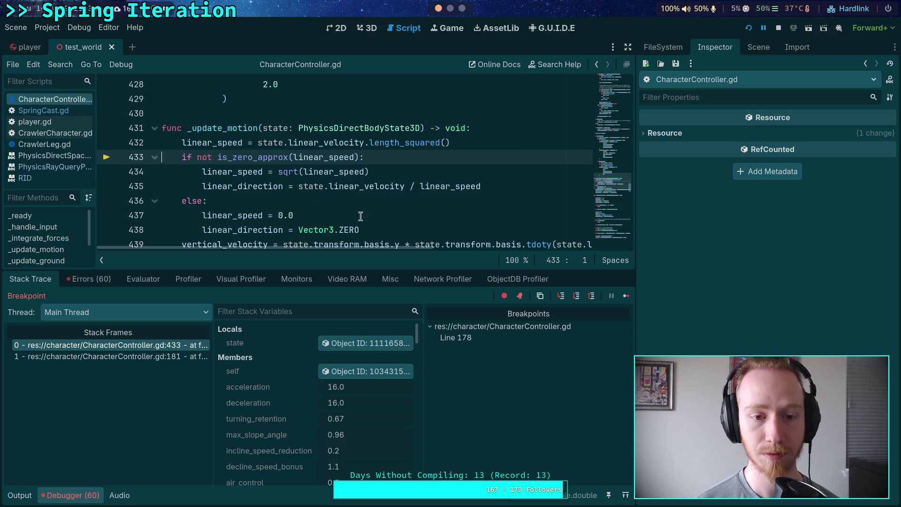
# Step through _update_motion checking vertical_velocity, vertical_speed and lateral_speed, finishing back at line 183
pyautogui.click(574, 296)
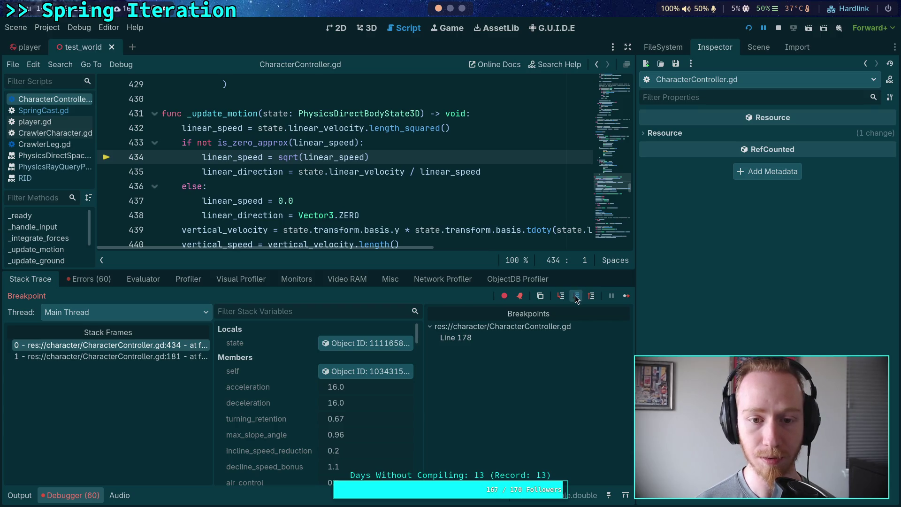
pyautogui.click(576, 297)
pyautogui.click(576, 296)
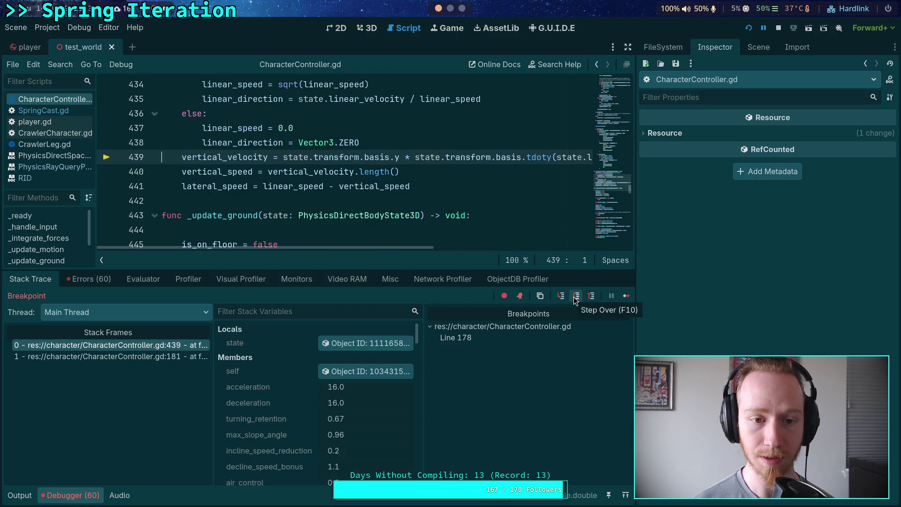
pyautogui.moveTo(204, 154)
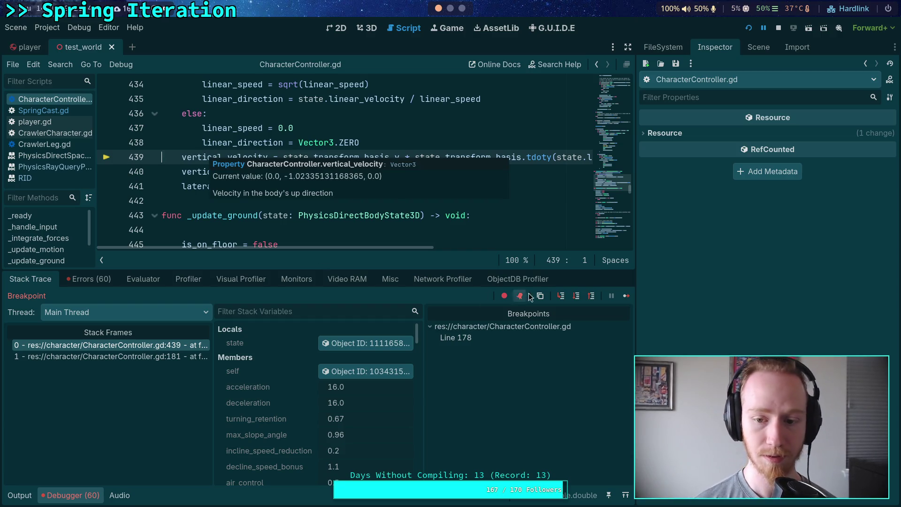
pyautogui.click(576, 298)
pyautogui.moveTo(253, 146)
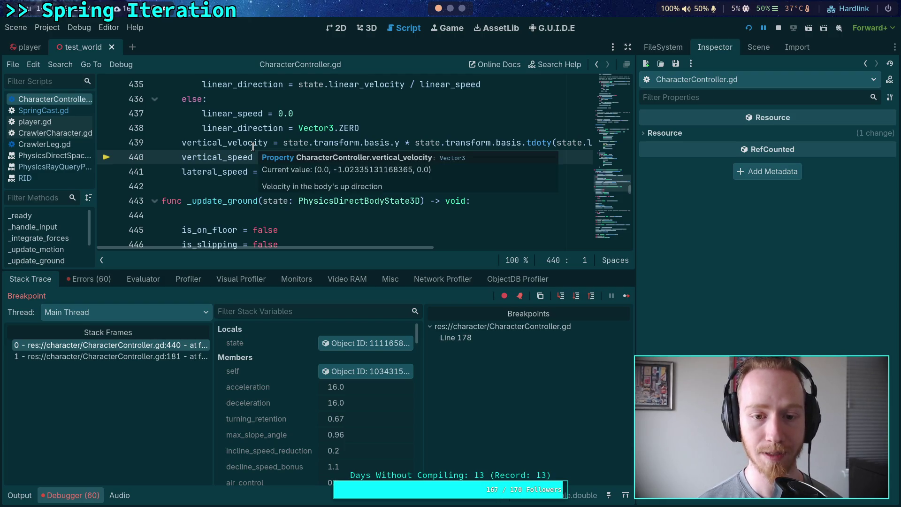
pyautogui.click(576, 297)
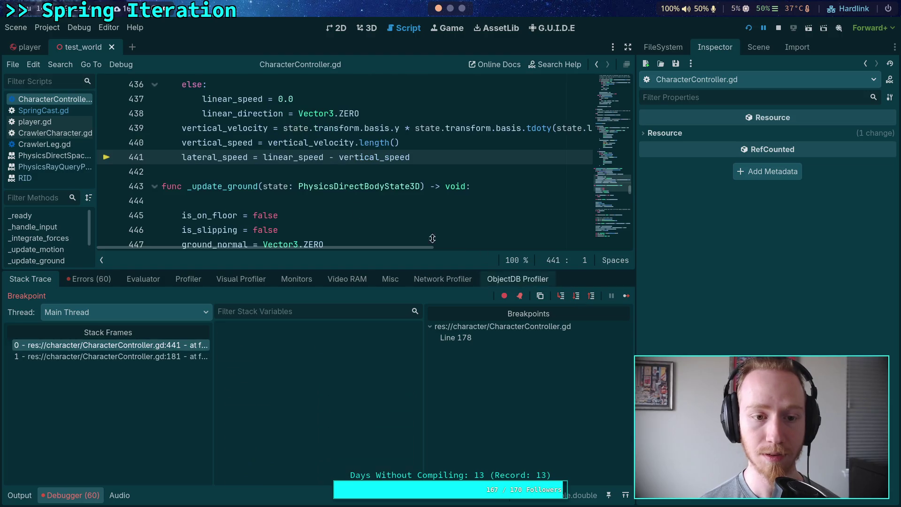
pyautogui.moveTo(200, 155)
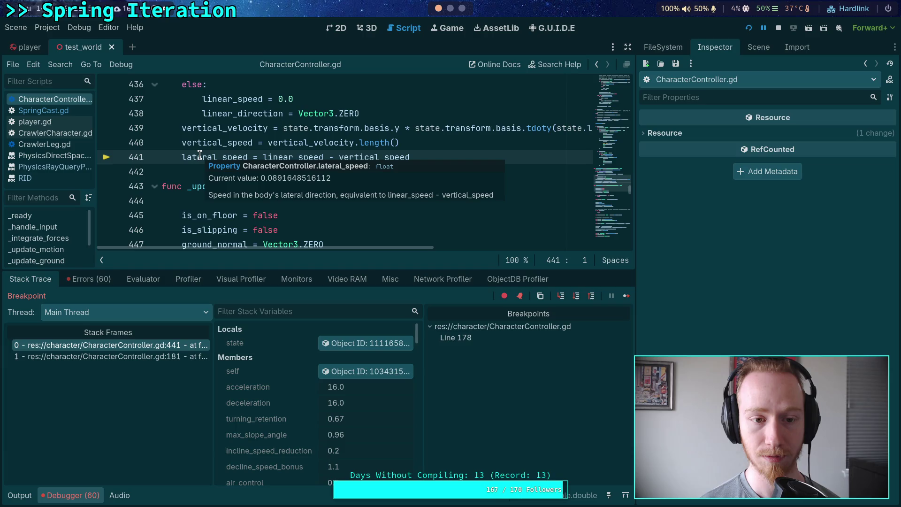
pyautogui.click(576, 295)
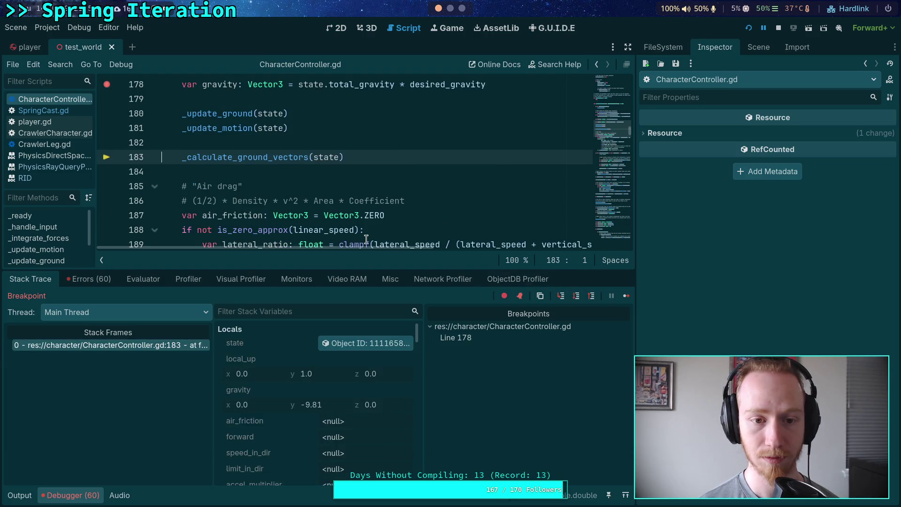
# Step into _calculate_ground_vectors, review ground_velocity, ground_direction and ground_friction, then advance to line 563
pyautogui.click(561, 295)
pyautogui.scroll(-3, 299, 382)
pyautogui.scroll(-10, 299, 382)
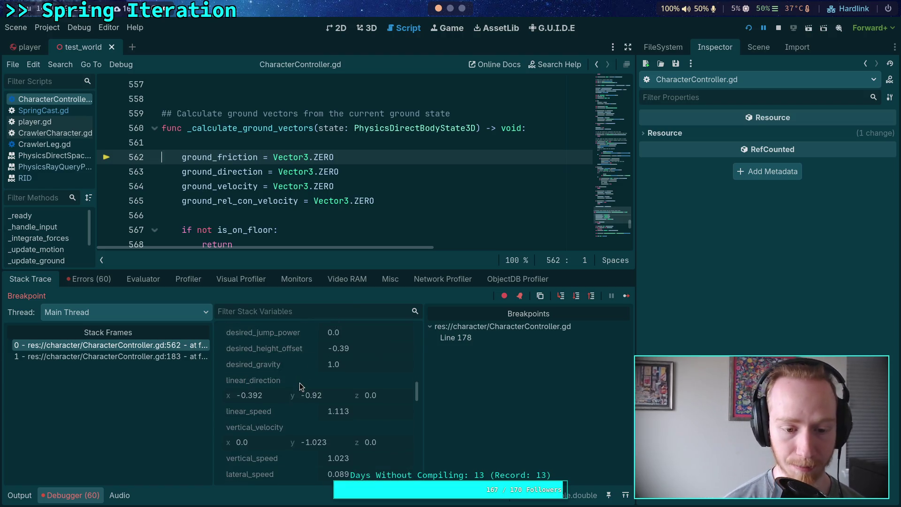
pyautogui.scroll(-5, 299, 382)
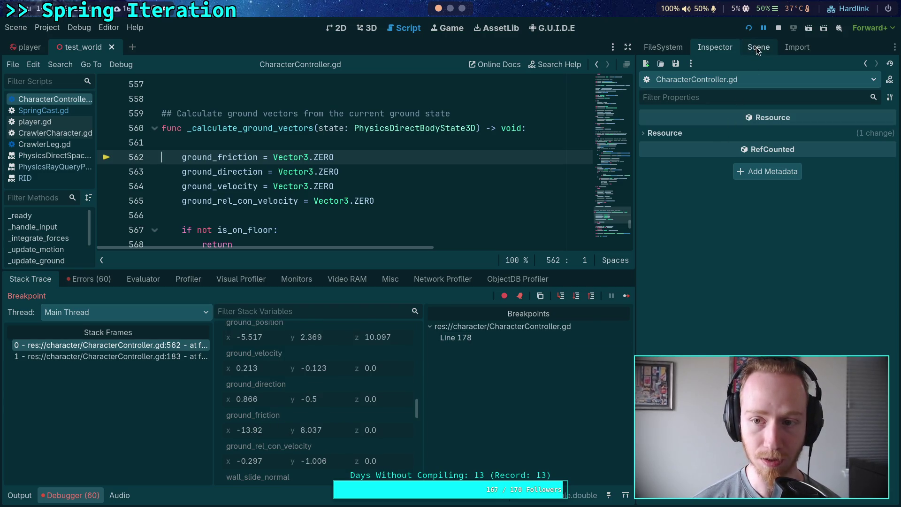
pyautogui.scroll(-6, 361, 361)
pyautogui.scroll(6, 384, 382)
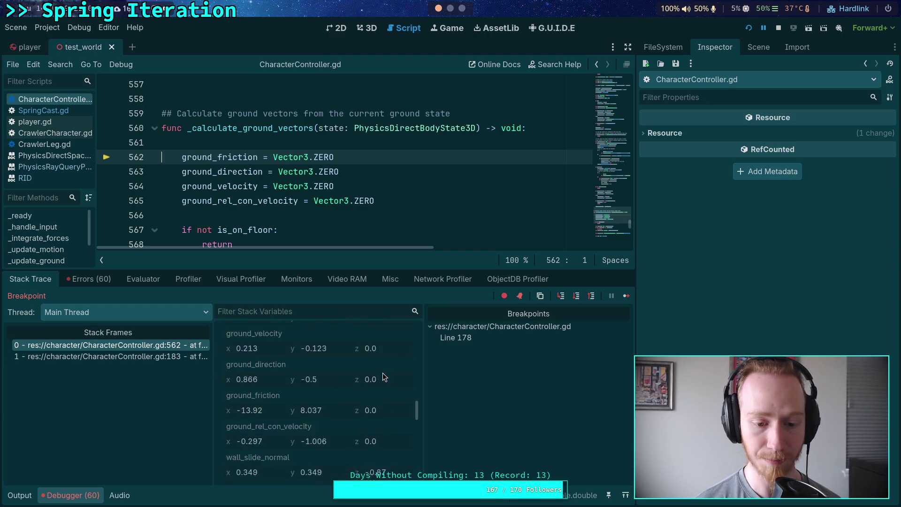
pyautogui.scroll(-1, 383, 377)
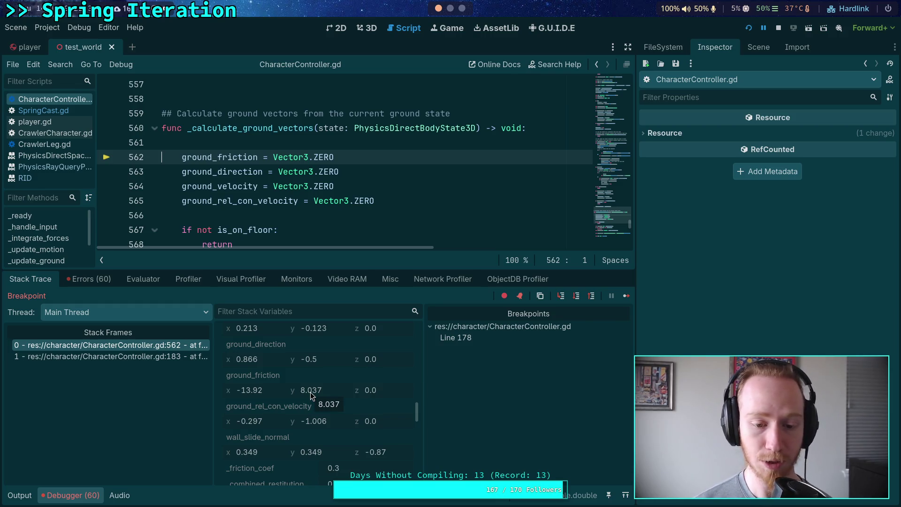
pyautogui.click(577, 297)
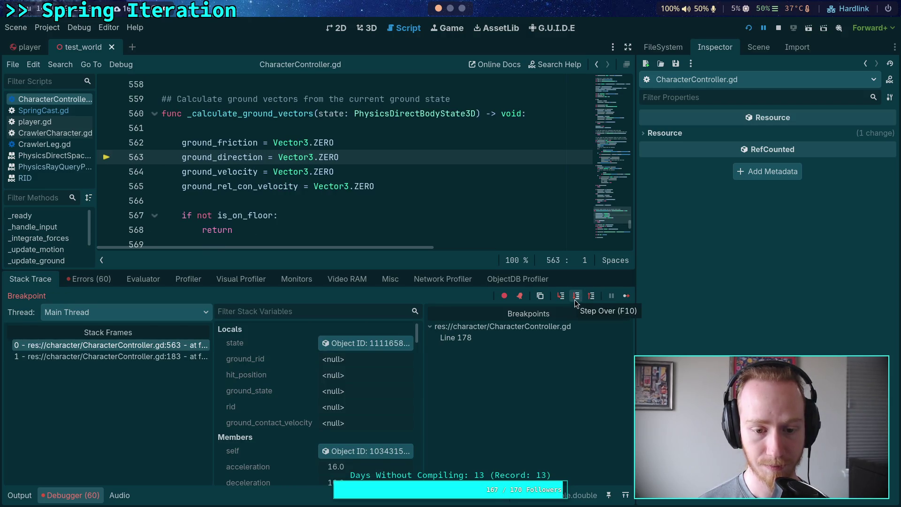
# Step from line 563 past the is_on_floor check and ground_rid assignment to the hit_position line
pyautogui.click(576, 301)
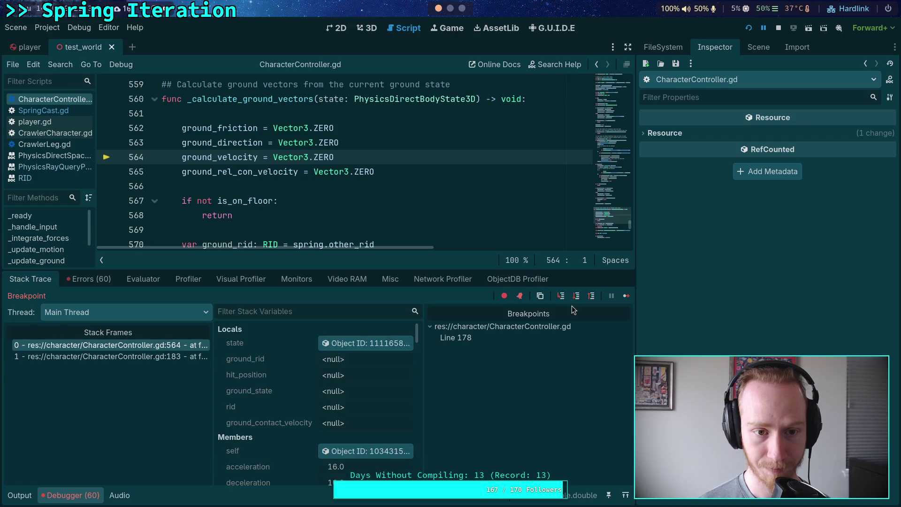
pyautogui.click(576, 300)
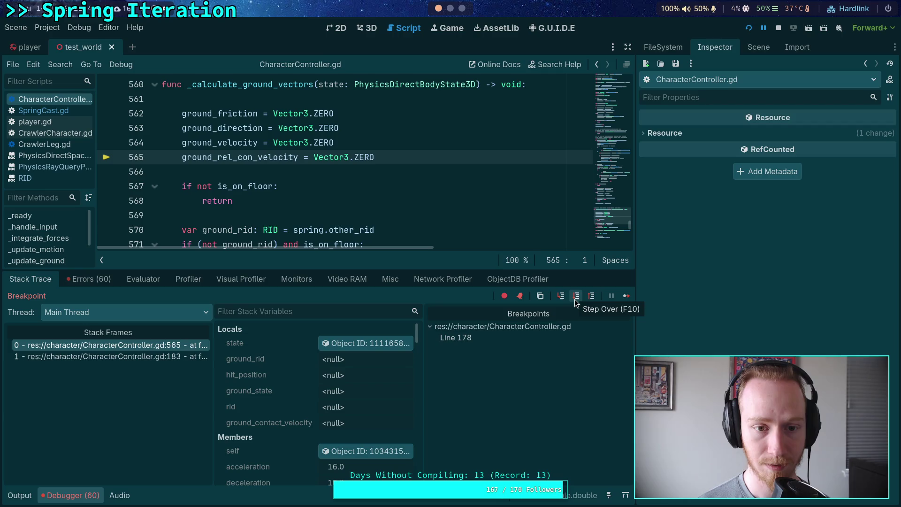
pyautogui.click(576, 301)
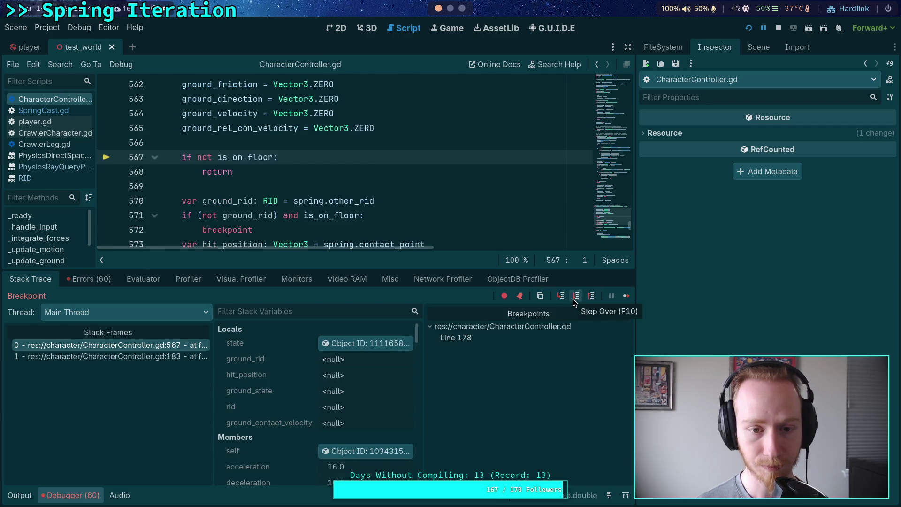
pyautogui.click(573, 300)
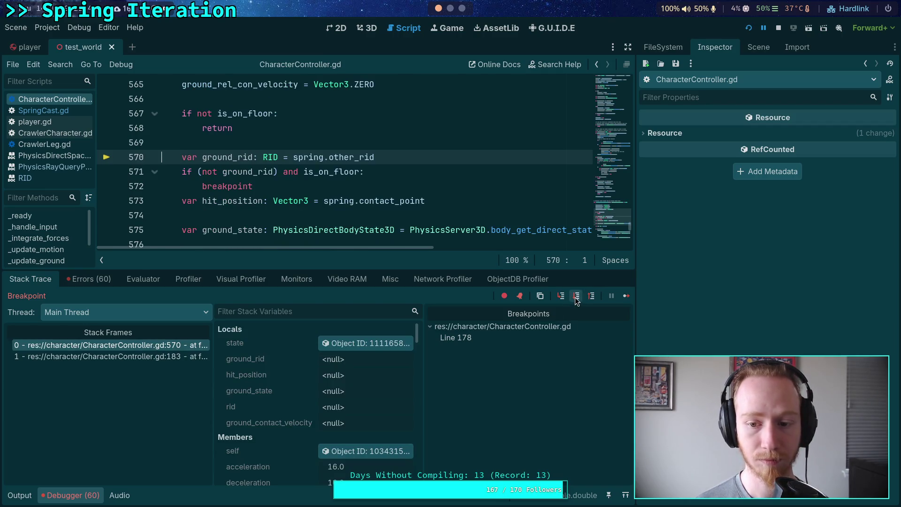
pyautogui.click(576, 296)
pyautogui.click(576, 296)
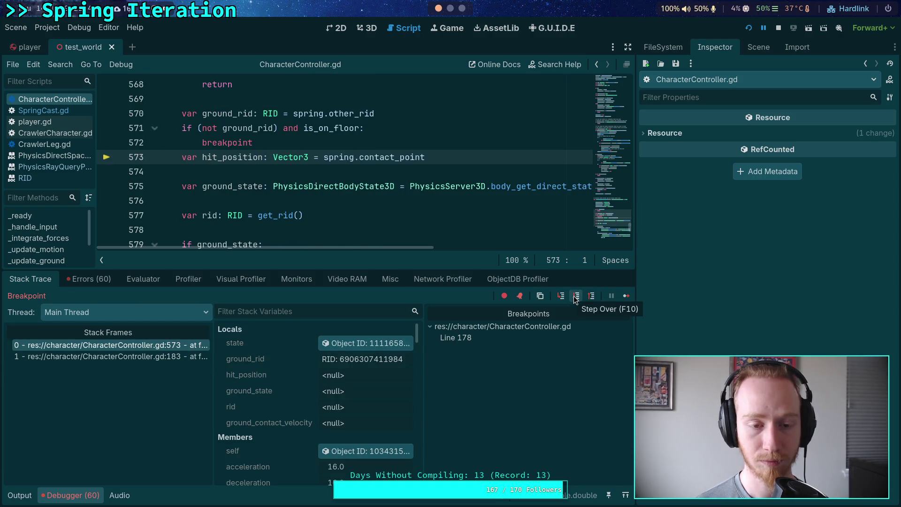
# Step through hit_position, rid and ground_state to line 584, then review the populated Members
pyautogui.click(575, 300)
pyautogui.click(575, 301)
pyautogui.click(576, 297)
pyautogui.click(576, 296)
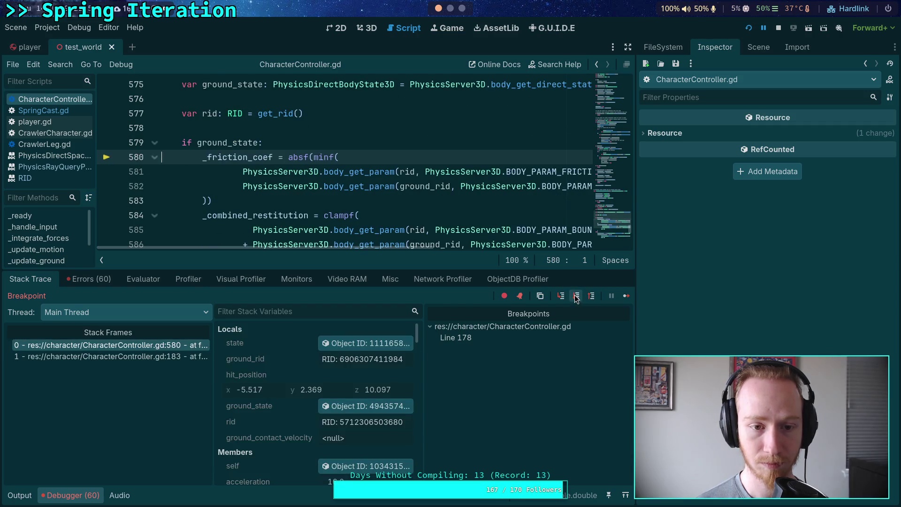
pyautogui.click(576, 297)
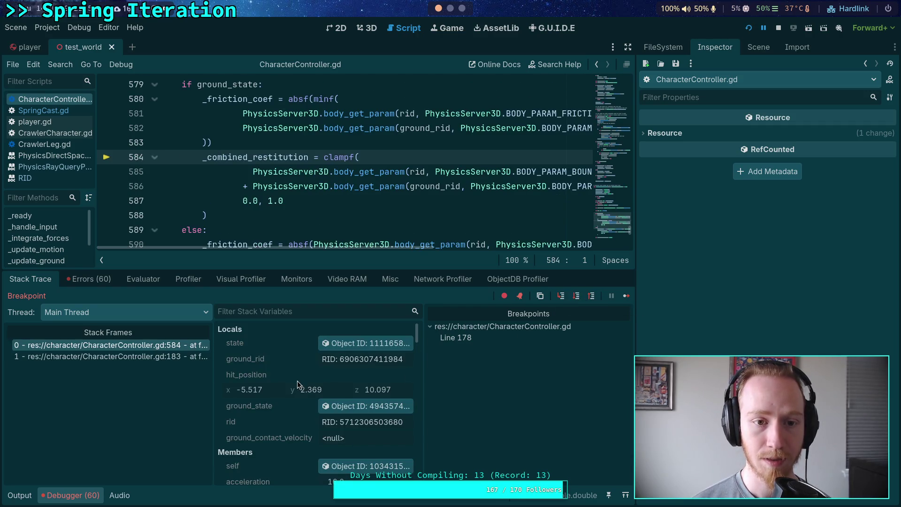
pyautogui.scroll(-8, 297, 382)
pyautogui.scroll(-10, 296, 381)
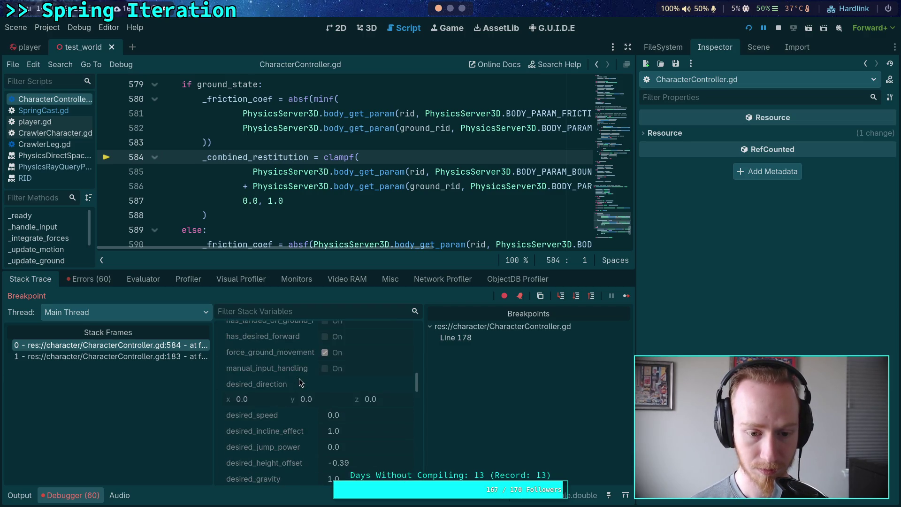
pyautogui.scroll(-10, 300, 382)
pyautogui.scroll(-2, 301, 380)
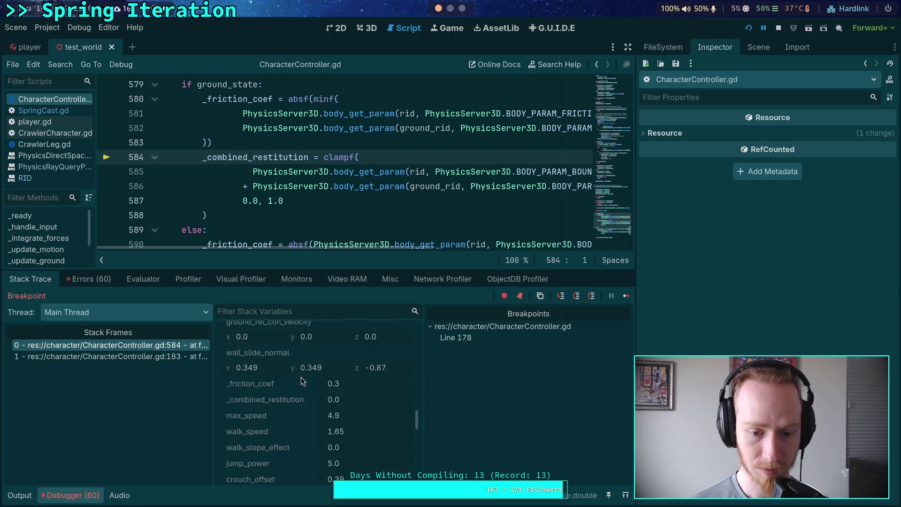
# Step past the restitution and ground contact velocity lines to line 602, reading ground_normal
pyautogui.click(579, 296)
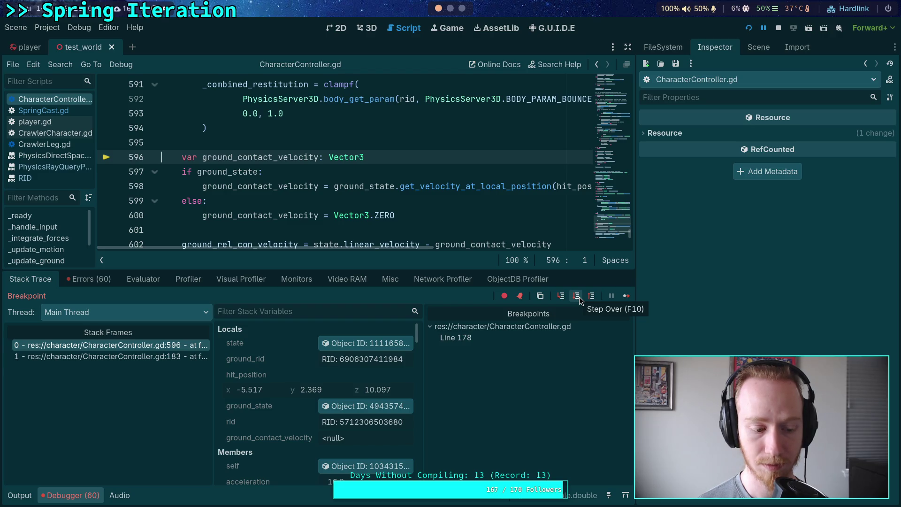
pyautogui.click(579, 297)
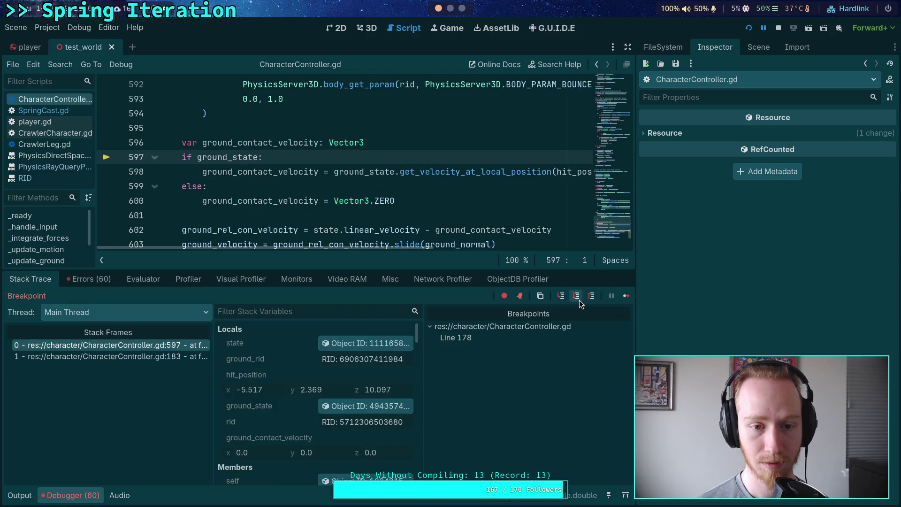
pyautogui.click(579, 296)
pyautogui.click(577, 298)
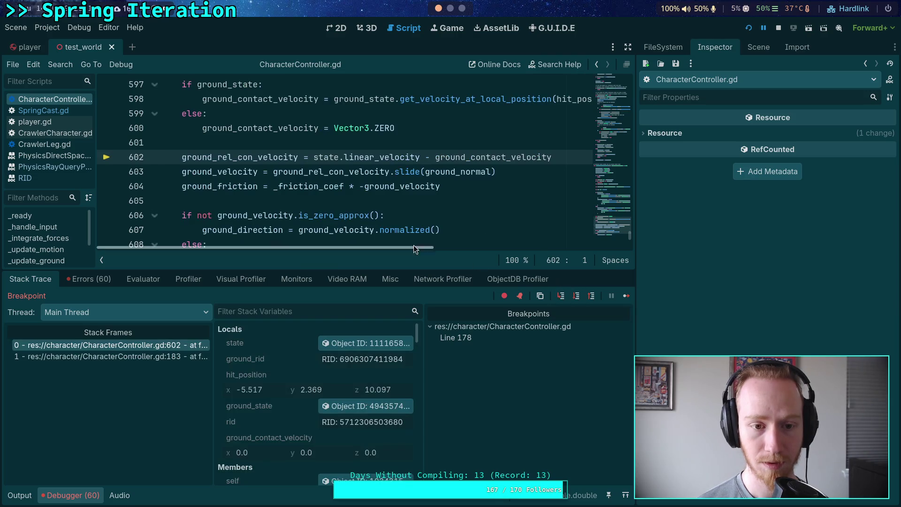
pyautogui.scroll(1, 246, 111)
pyautogui.moveTo(245, 111)
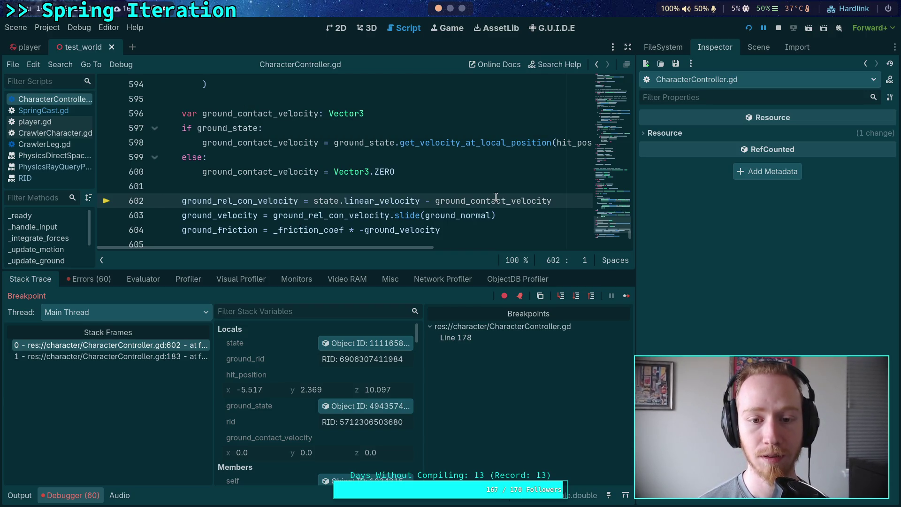
pyautogui.moveTo(495, 197)
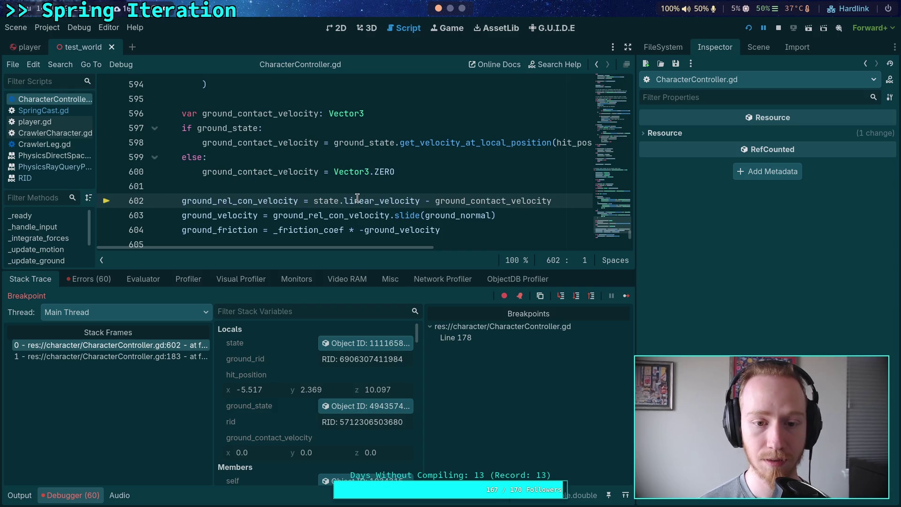
pyautogui.moveTo(358, 197)
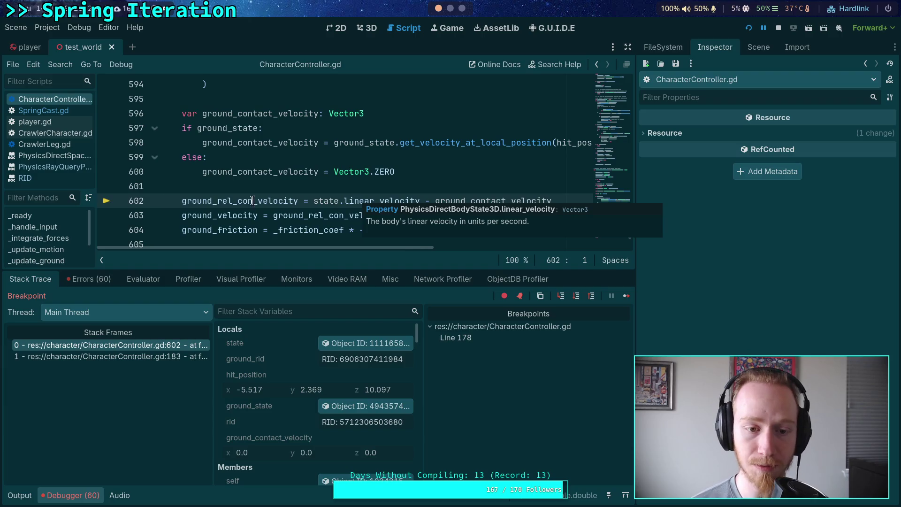
pyautogui.moveTo(252, 199)
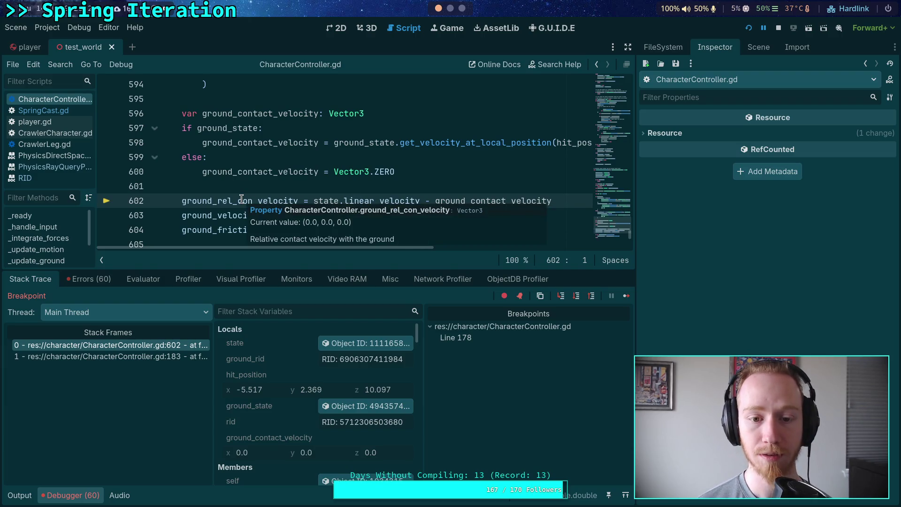
# Execute the relative velocity calculation and read ground_rel_con_velocity's live value
pyautogui.click(576, 295)
pyautogui.moveTo(224, 142)
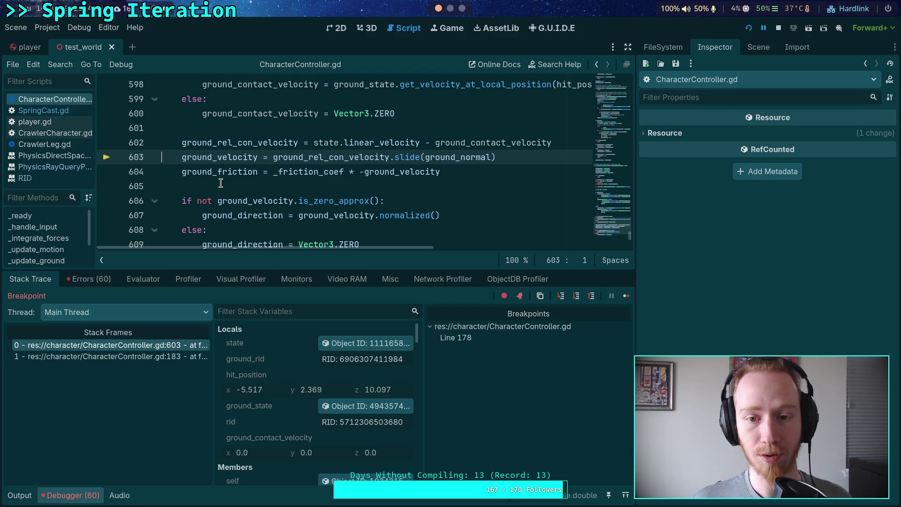
pyautogui.moveTo(462, 155)
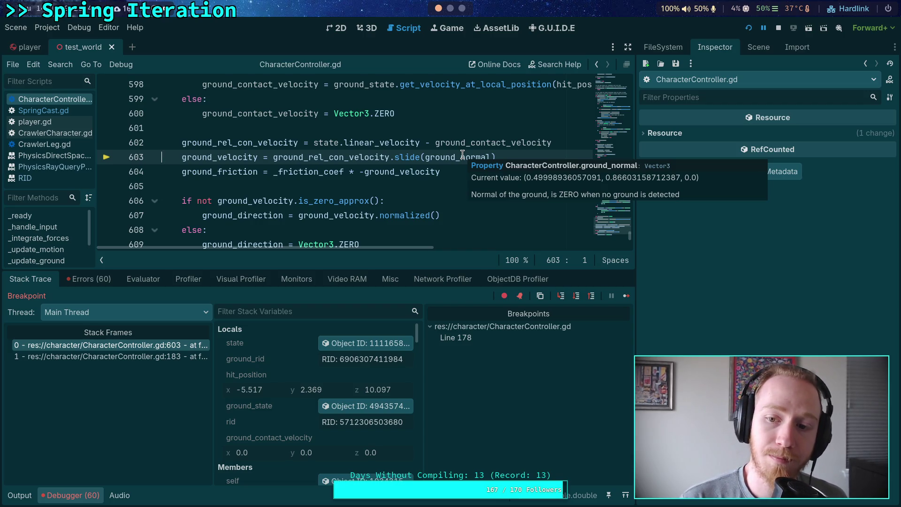
pyautogui.moveTo(406, 155)
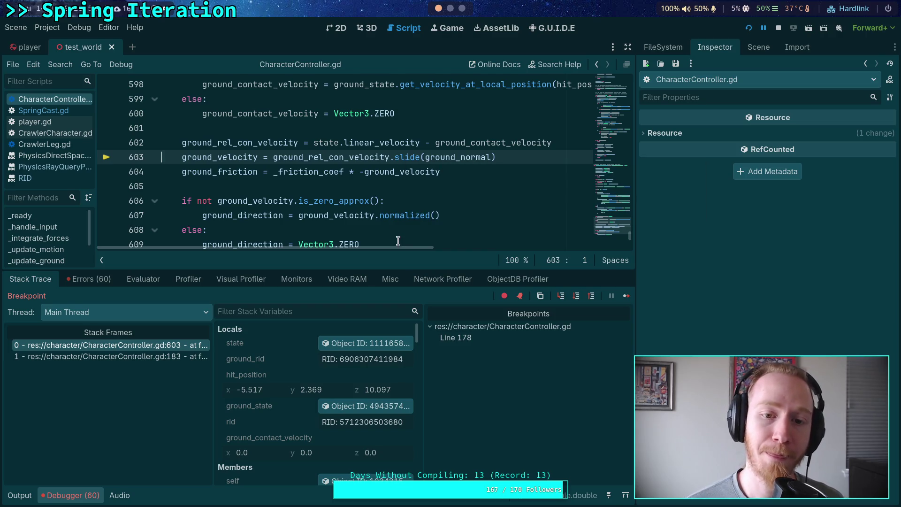
pyautogui.moveTo(330, 155)
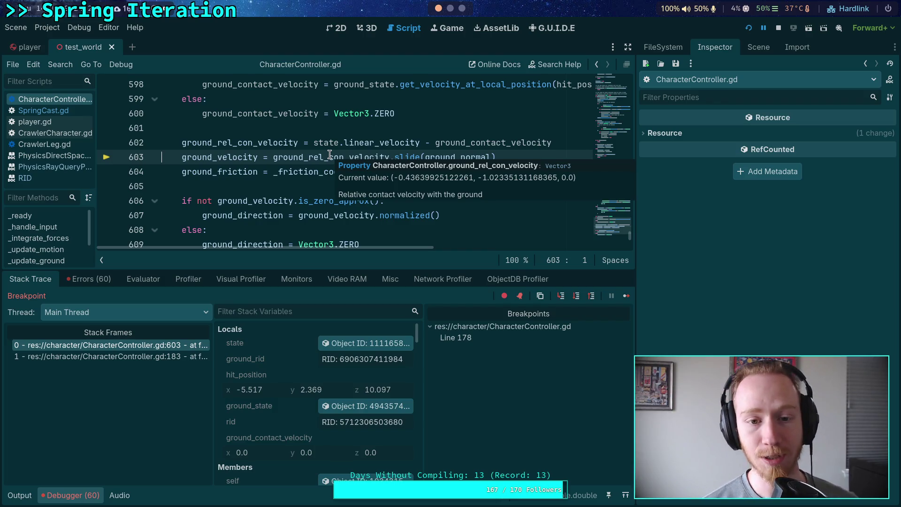
# Execute the ground_velocity slide line to reach line 604, then switch to the terminal's git diff
pyautogui.click(577, 296)
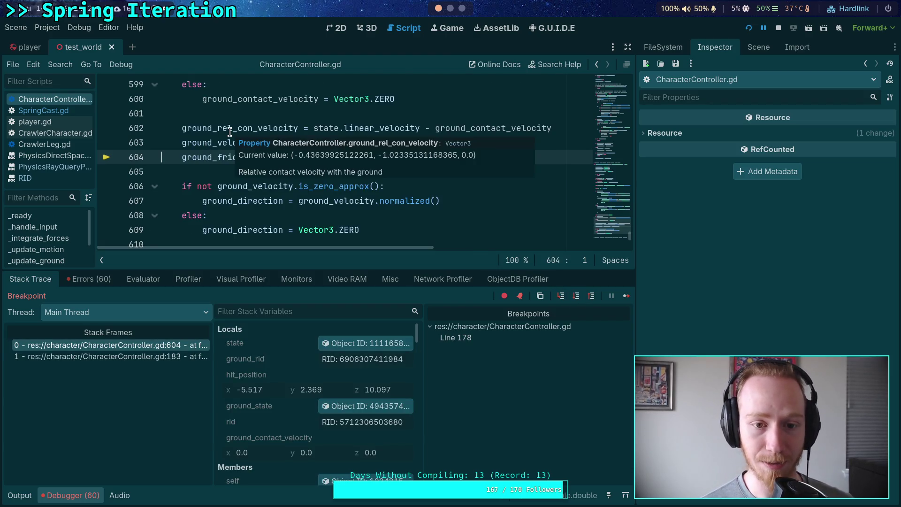
pyautogui.moveTo(213, 141)
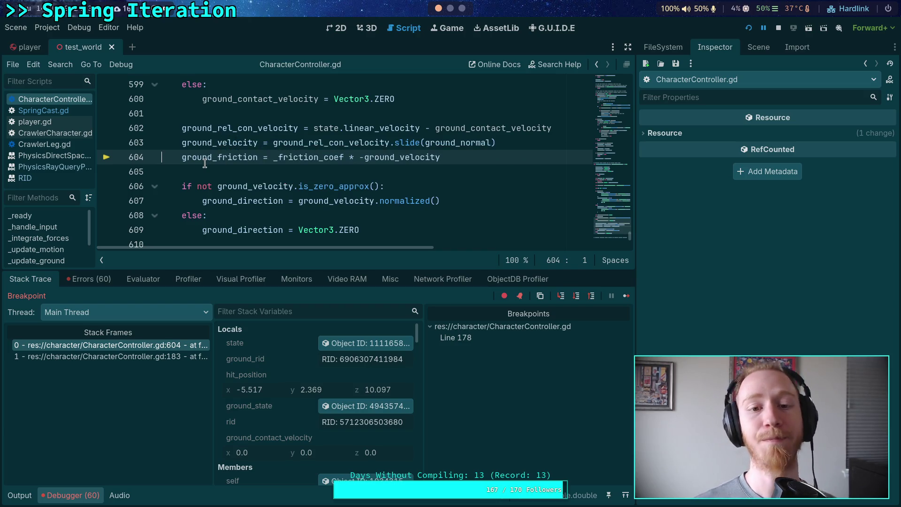
pyautogui.moveTo(204, 163)
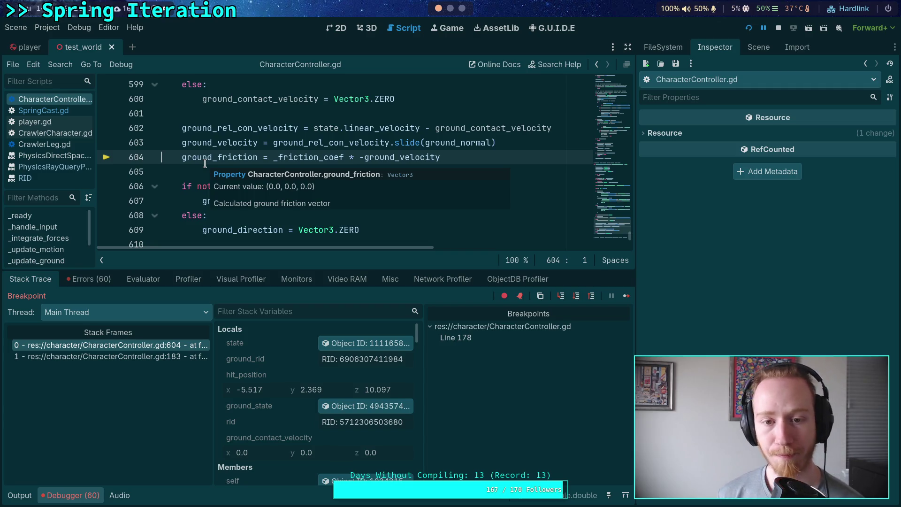
pyautogui.click(450, 8)
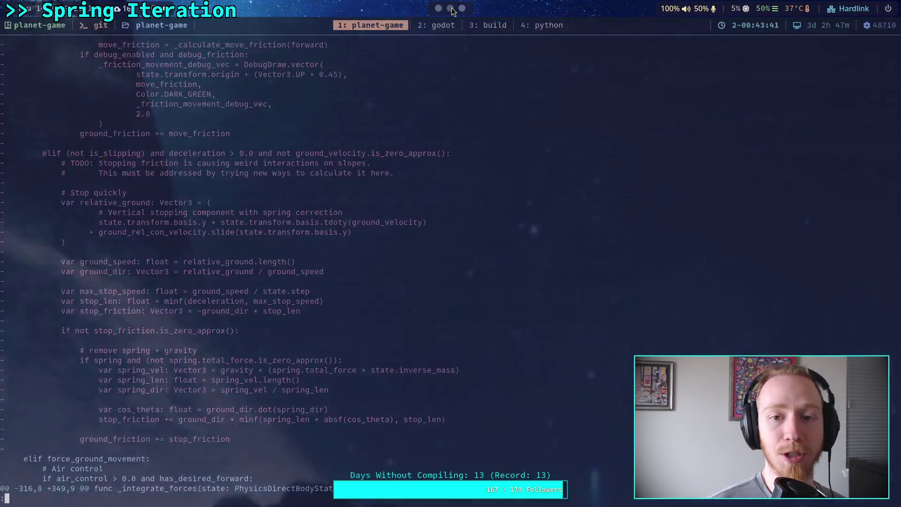
# In the nvim workspace, open core/math/vector3.h through the file finder
pyautogui.click(436, 26)
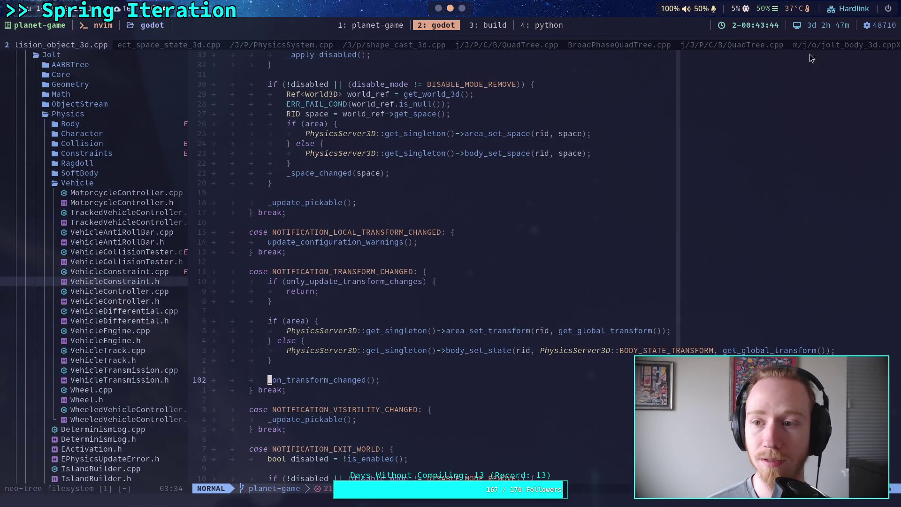
pyautogui.click(842, 43)
pyautogui.click(713, 46)
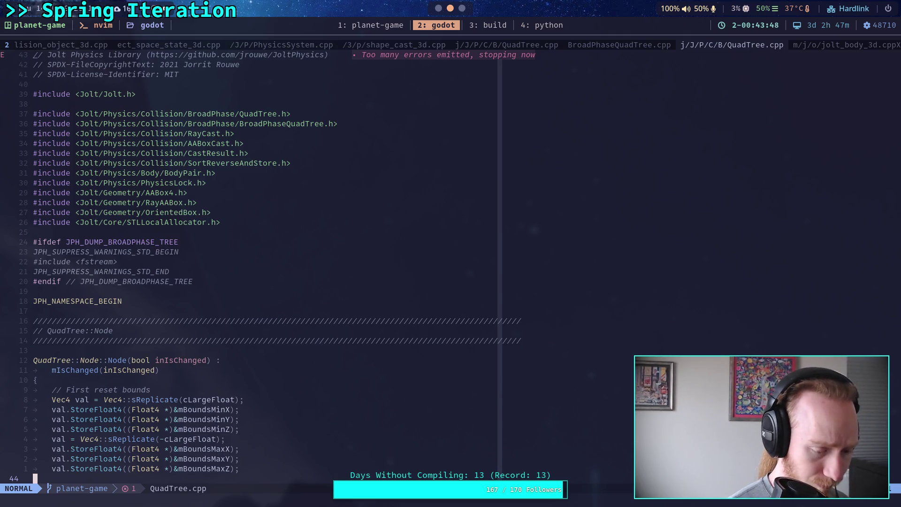
pyautogui.press('space')
pyautogui.press('f')
pyautogui.press('g')
pyautogui.press('Escape')
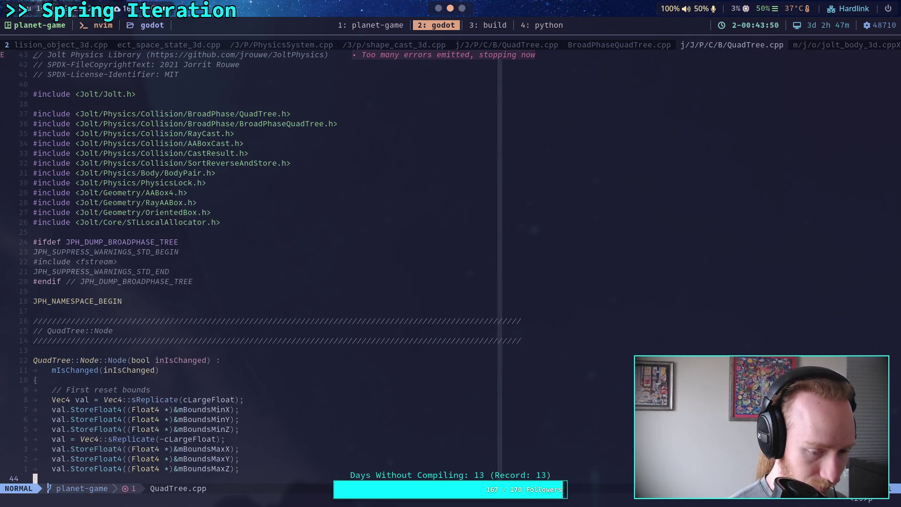
pyautogui.press('space')
pyautogui.press('f')
pyautogui.press('f')
pyautogui.write('vector3')
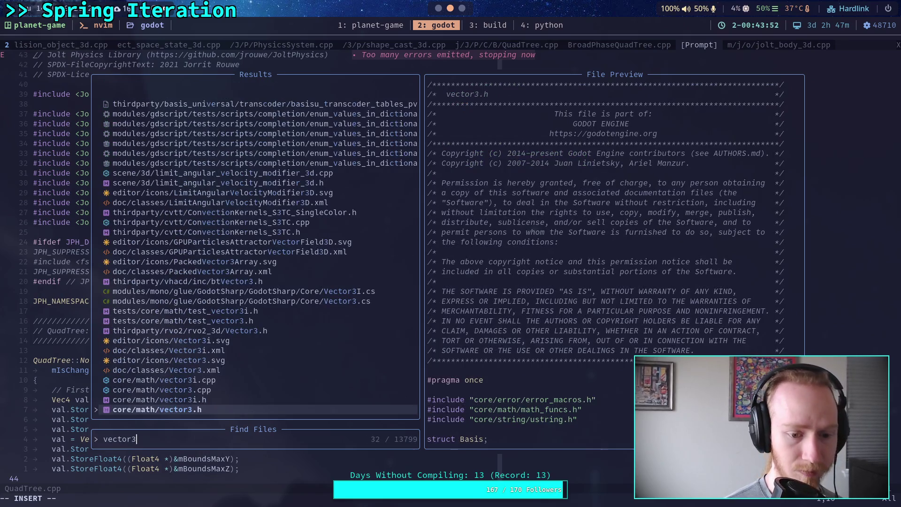
pyautogui.press('Return')
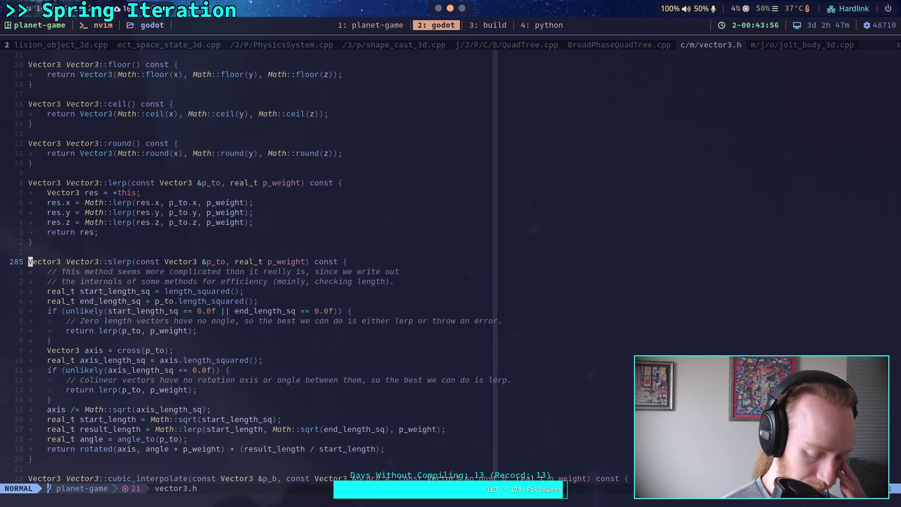
# Jump to the Vector3::slide definition with /::slid, read its return line, and return to Godot
pyautogui.write('/::slid')
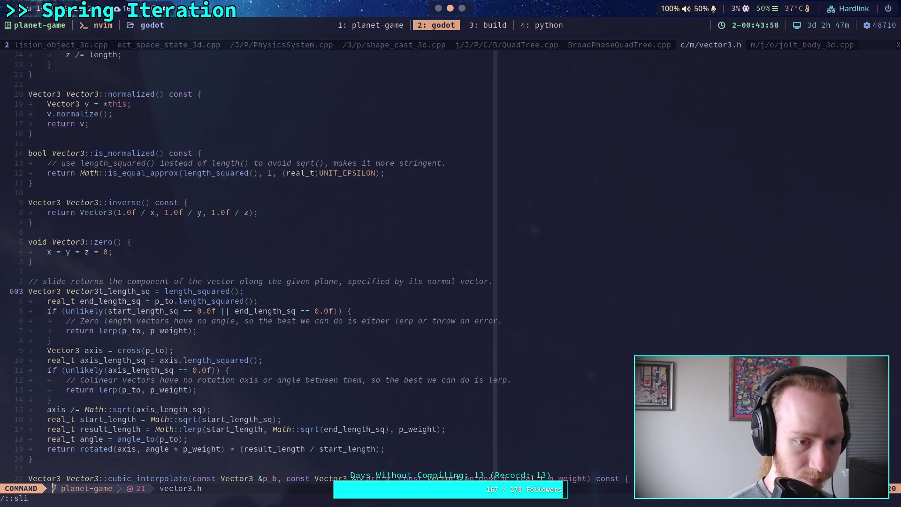
pyautogui.press('Return')
pyautogui.press('j')
pyautogui.press('j')
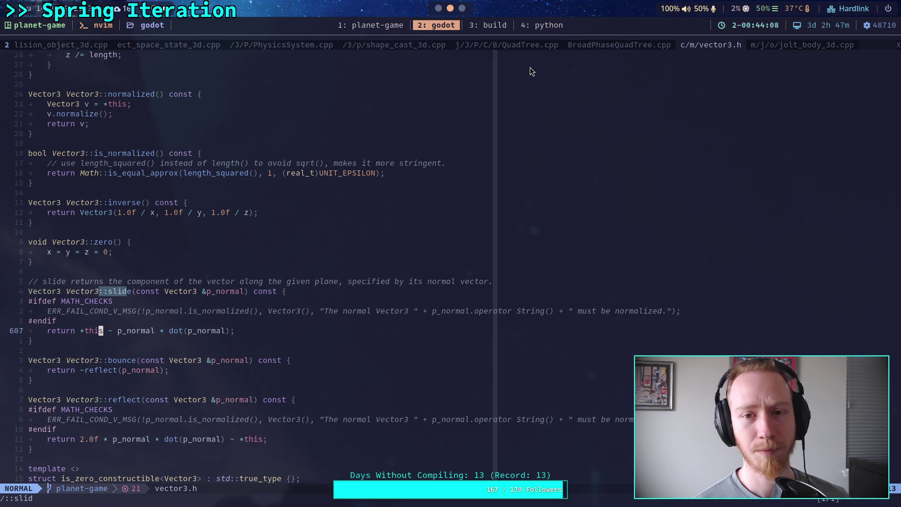
pyautogui.click(439, 10)
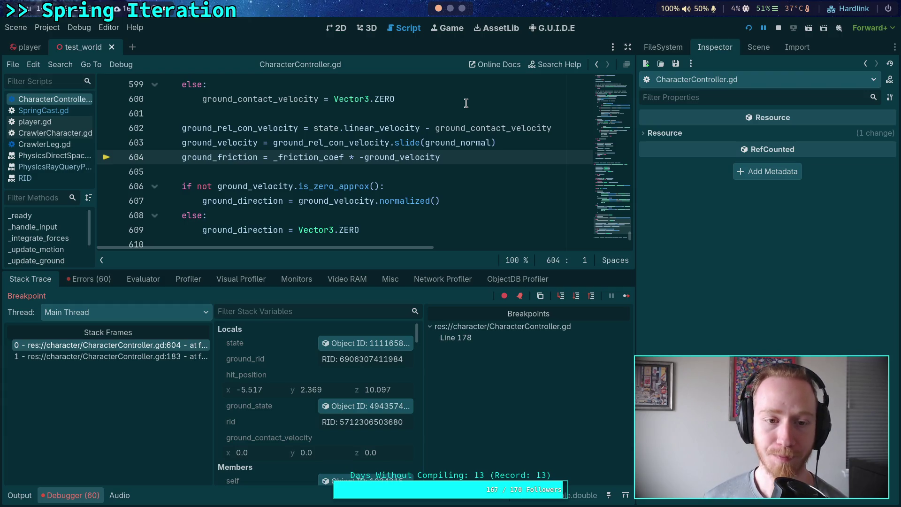
# Select line 602 to read ground_rel_con_velocity and ground_velocity values, then hide the debugger with Ctrl+J
pyautogui.doubleClick(260, 128)
pyautogui.moveTo(177, 128); pyautogui.dragTo(556, 127)
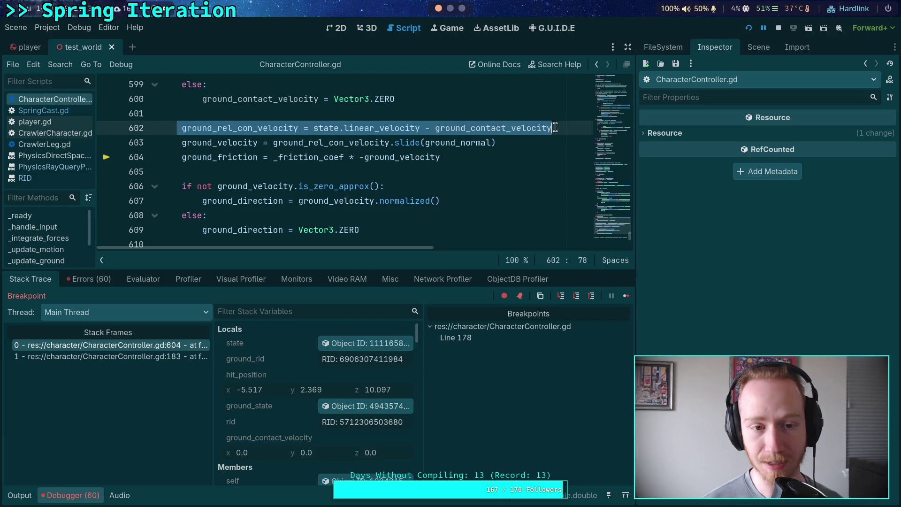
pyautogui.scroll(1, 441, 167)
pyautogui.moveTo(496, 187)
pyautogui.mouseDown()
pyautogui.moveTo(264, 183)
pyautogui.moveTo(275, 185)
pyautogui.mouseUp()
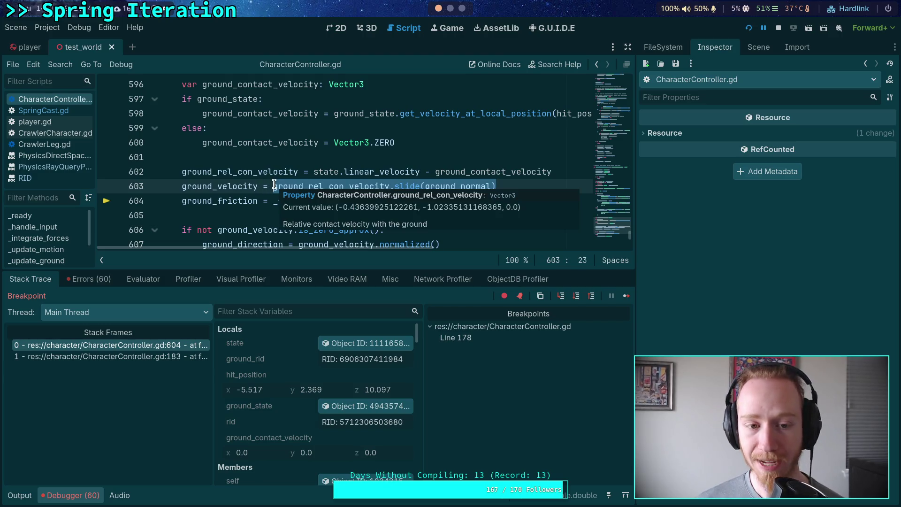
pyautogui.click(299, 171)
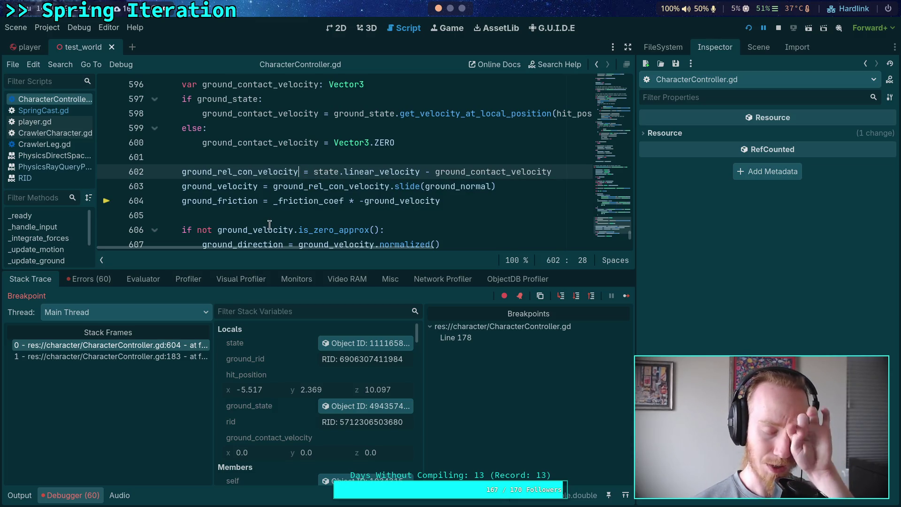
pyautogui.moveTo(270, 224)
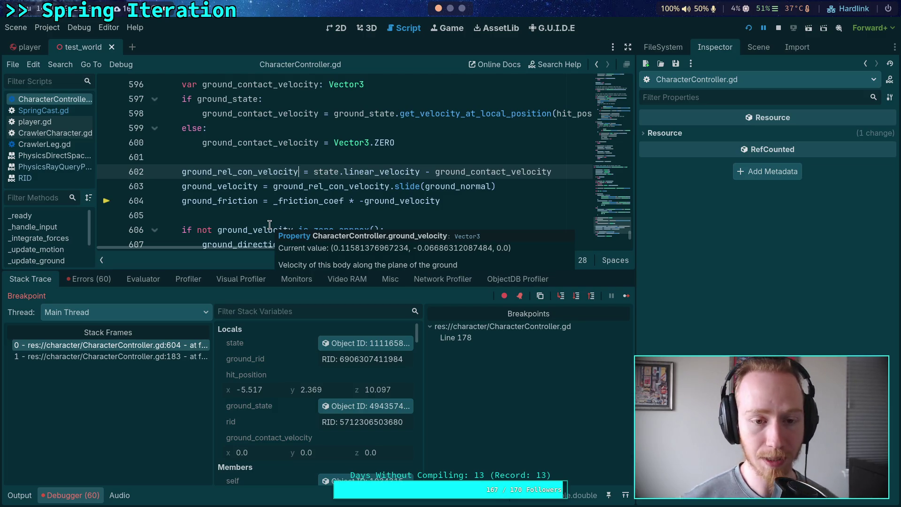
pyautogui.hotkey('ctrl', 'j')
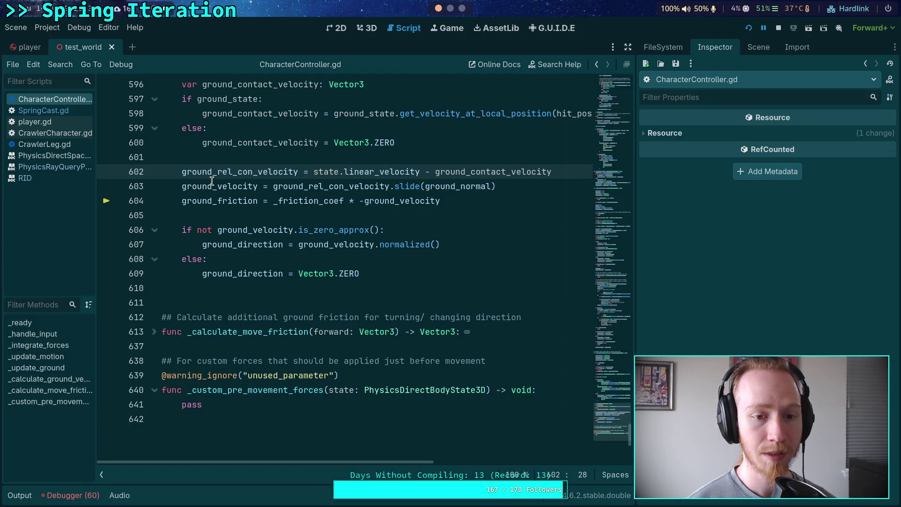
pyautogui.moveTo(212, 186)
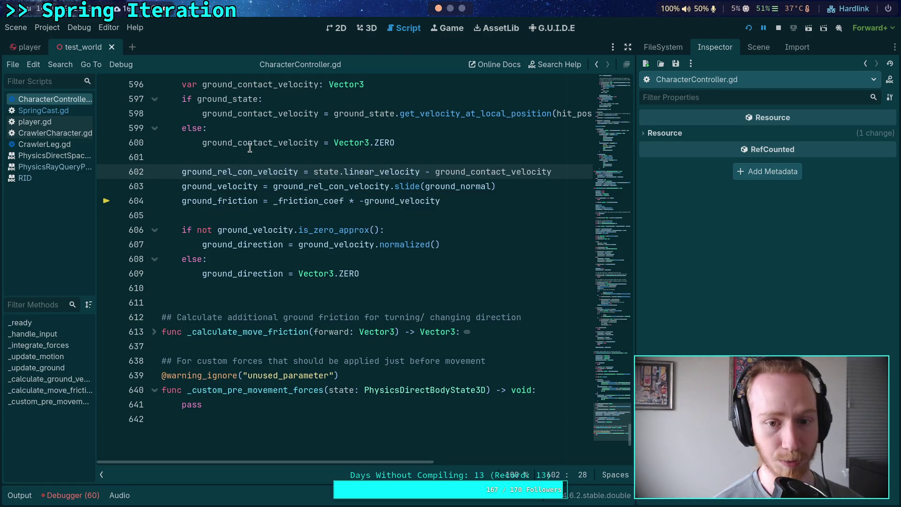
pyautogui.scroll(1, 419, 231)
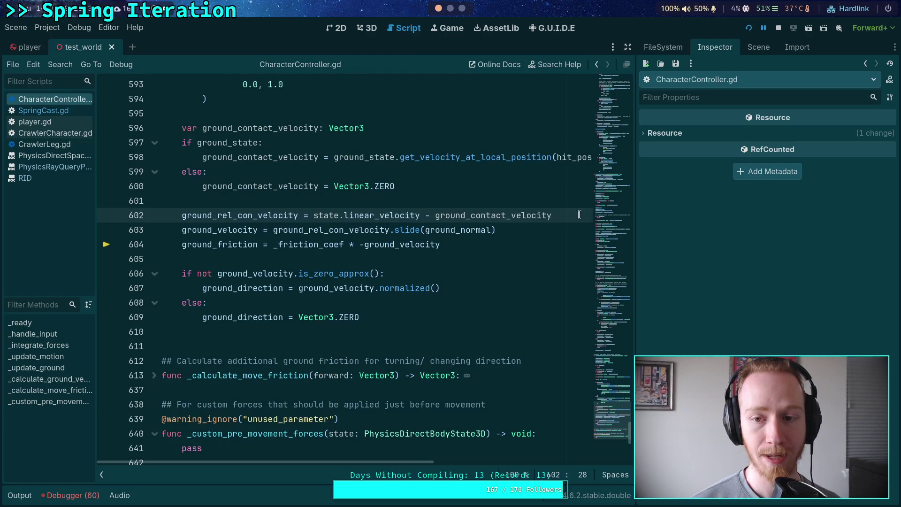
# Insert .slide(state.transform.basis.y) on line 603 ahead of the ground_normal slide and save CharacterController.gd
pyautogui.click(390, 228)
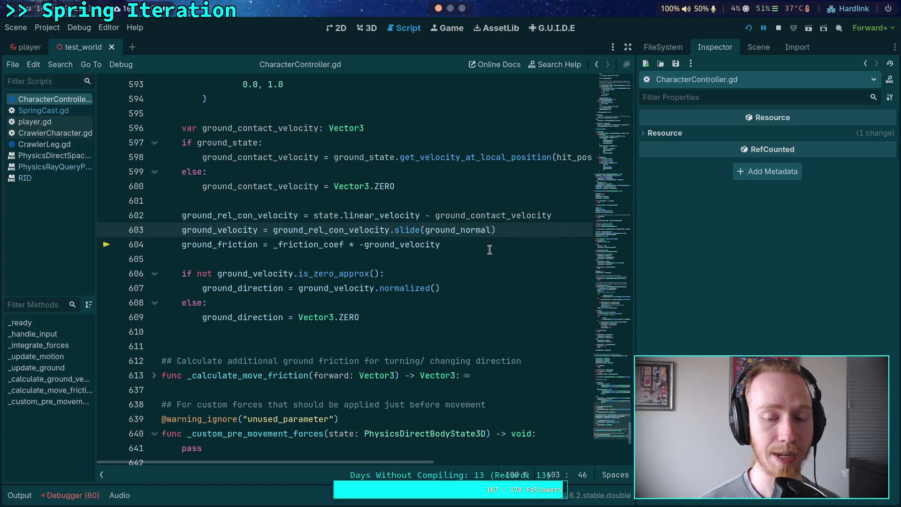
pyautogui.write('s-')
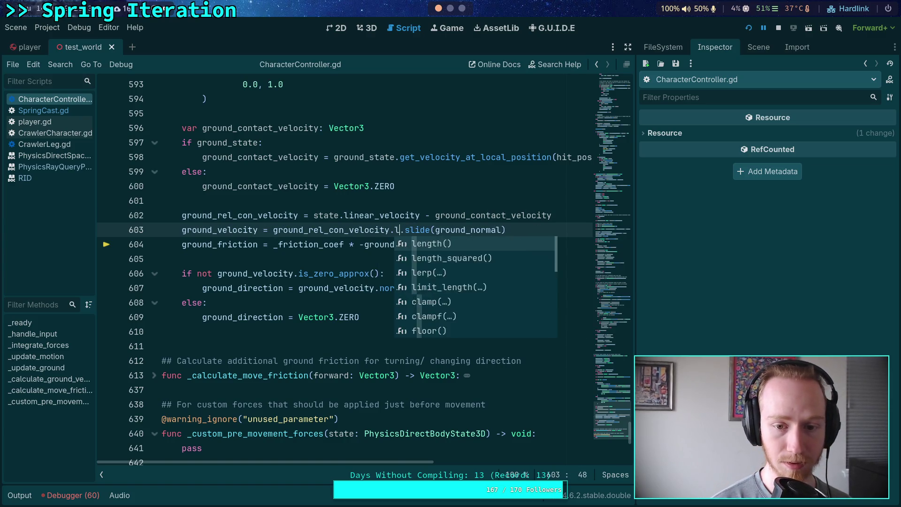
pyautogui.write('e')
pyautogui.press('Return')
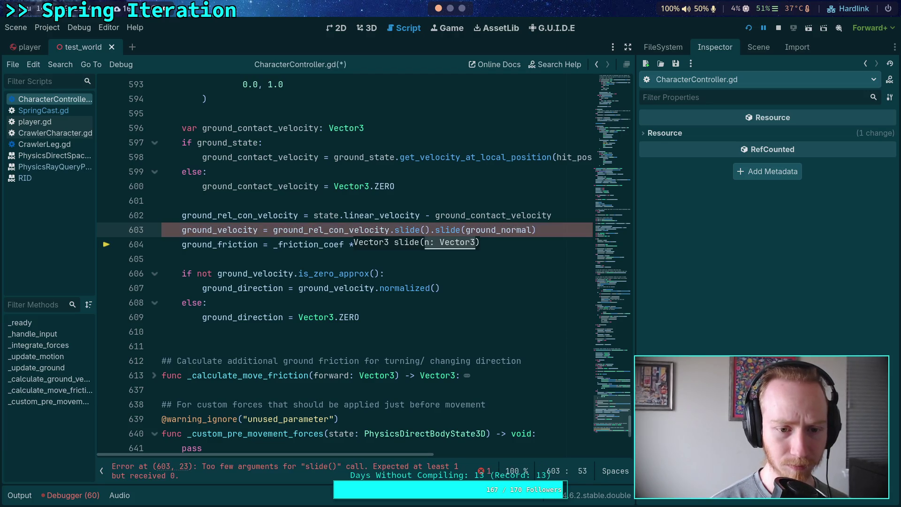
pyautogui.scroll(10, 290, 216)
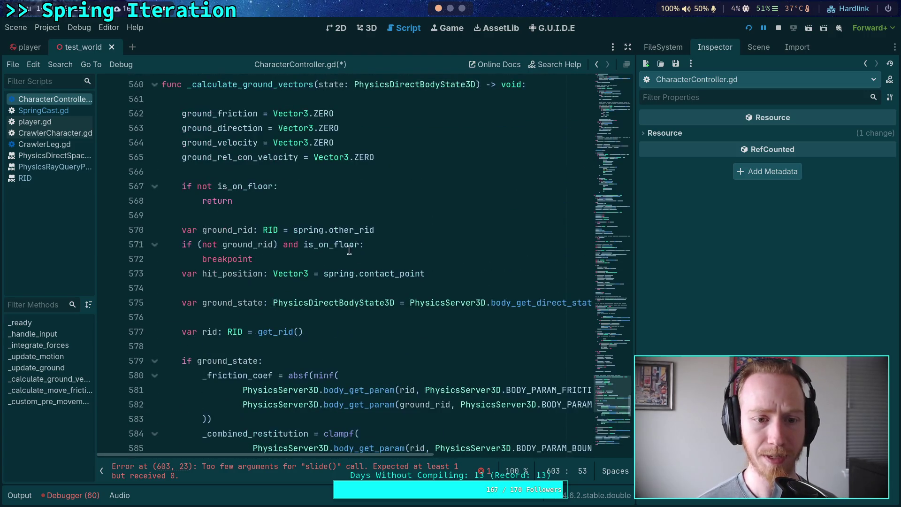
pyautogui.scroll(-9, 290, 215)
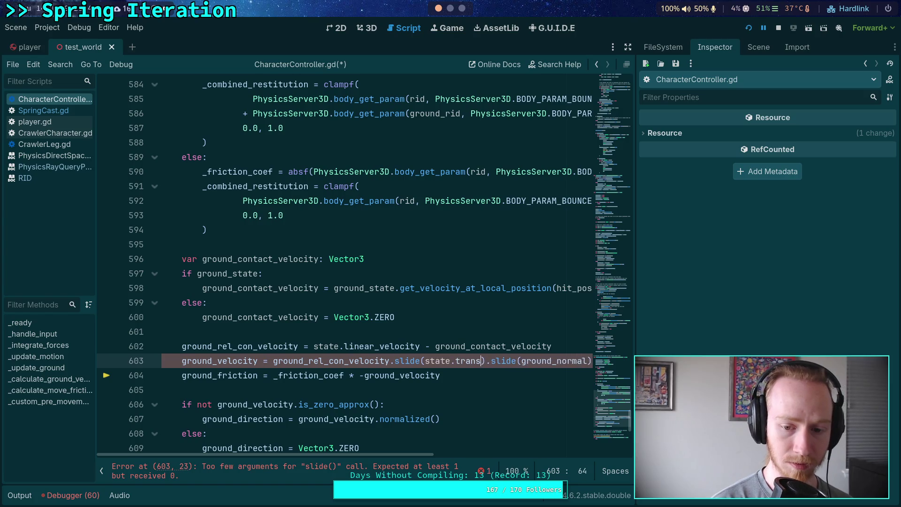
pyautogui.write('.bassy')
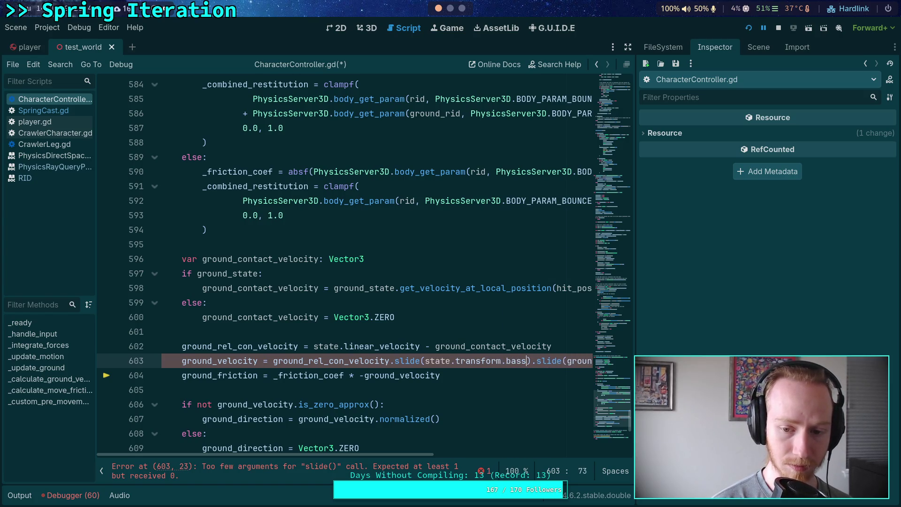
pyautogui.press('BackSpace')
pyautogui.write('is.y')
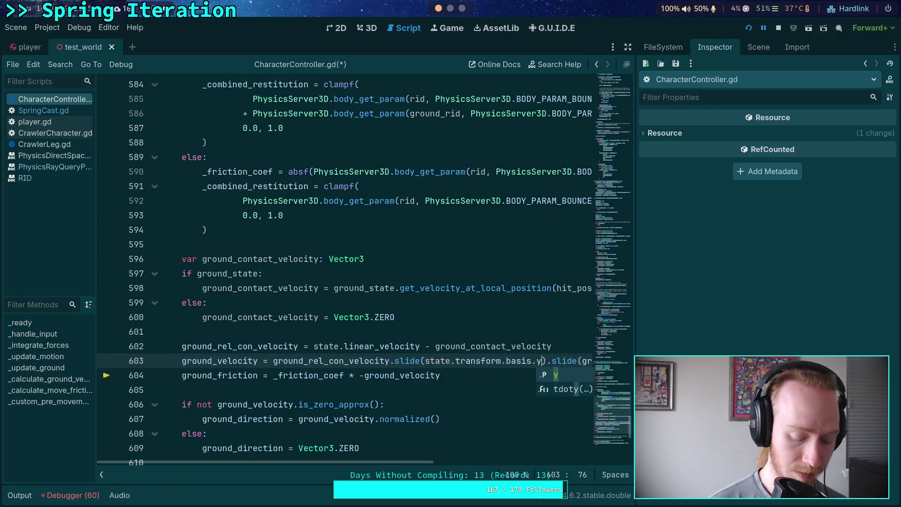
pyautogui.write('s.y')
pyautogui.hotkey('ctrl', 's')
pyautogui.click(389, 375)
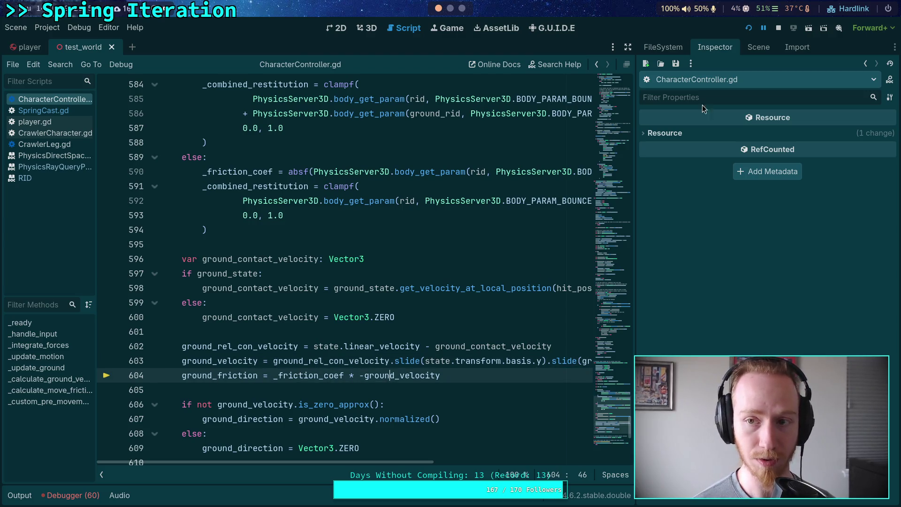
# Stop the running game, collapse the debugger panel and widen the script editor
pyautogui.click(779, 26)
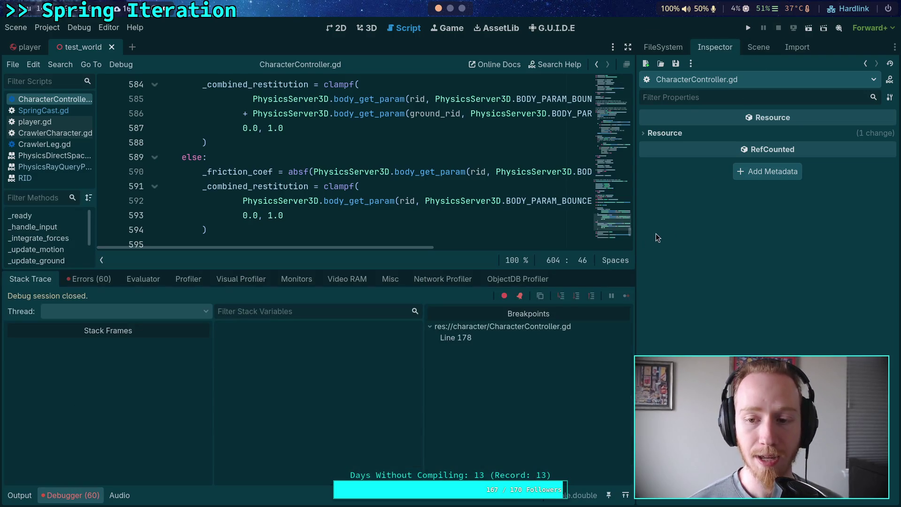
pyautogui.click(92, 500)
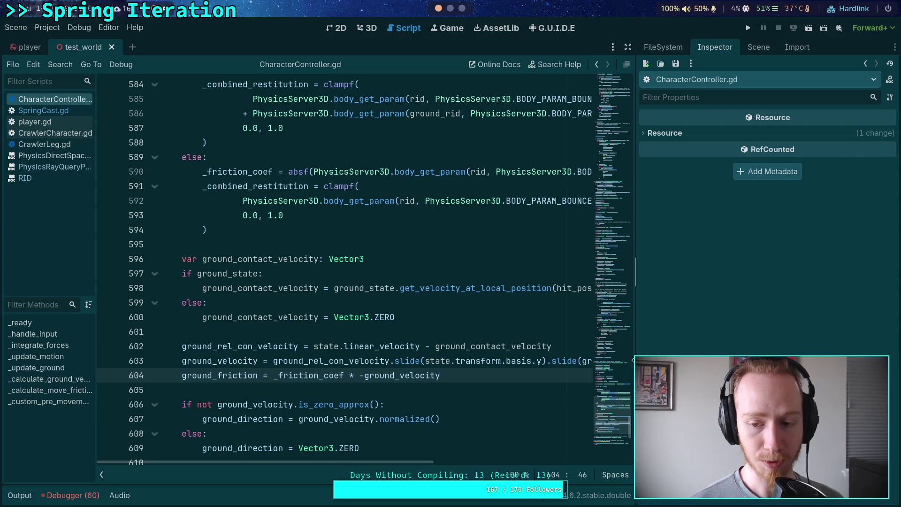
pyautogui.moveTo(635, 359); pyautogui.dragTo(709, 350)
pyautogui.click(539, 384)
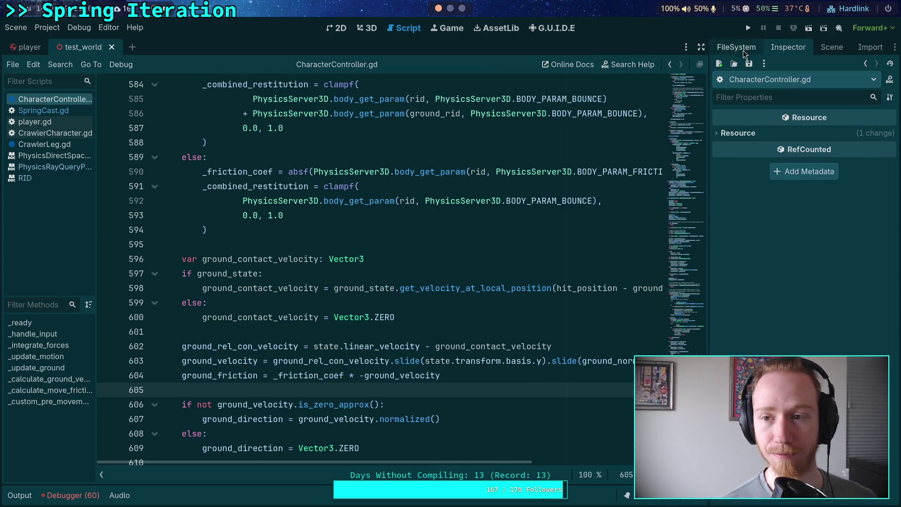
# Launch the game, continue past the line 178 breakpoint, go fullscreen and walk onto the blue ramp
pyautogui.click(750, 33)
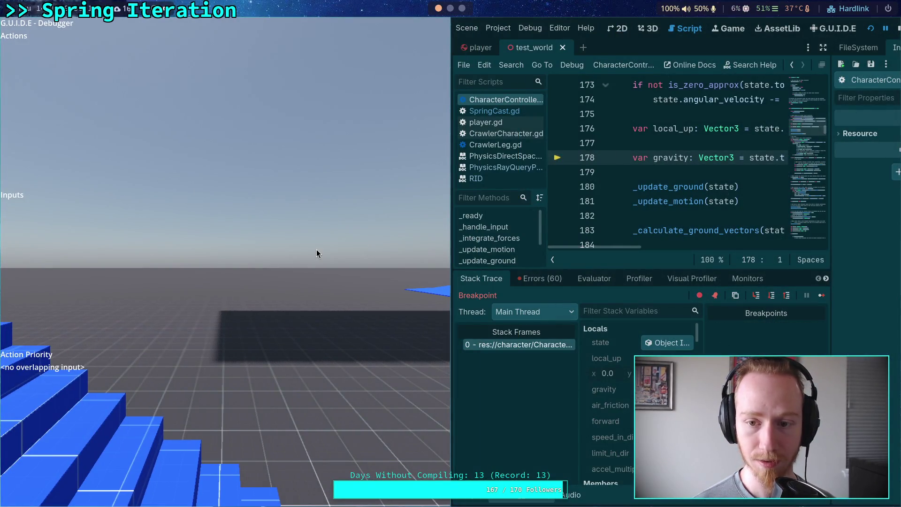
pyautogui.click(821, 298)
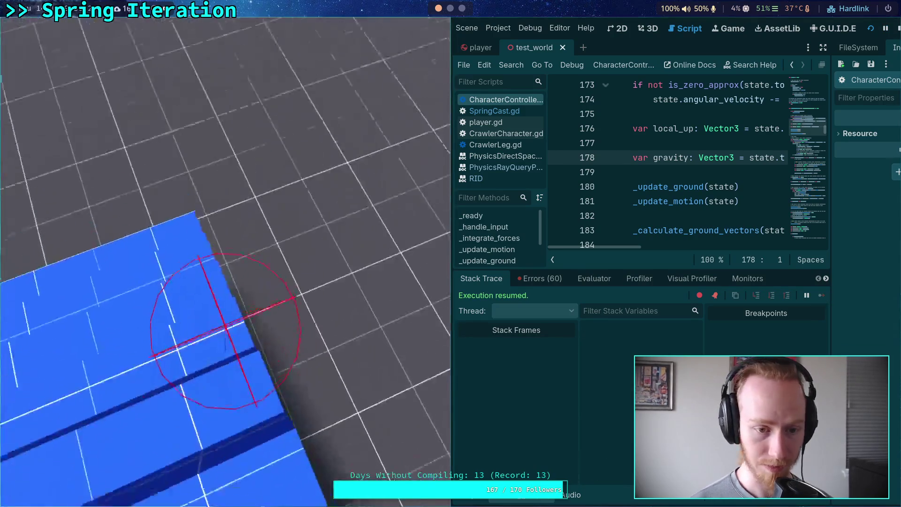
pyautogui.click(216, 261)
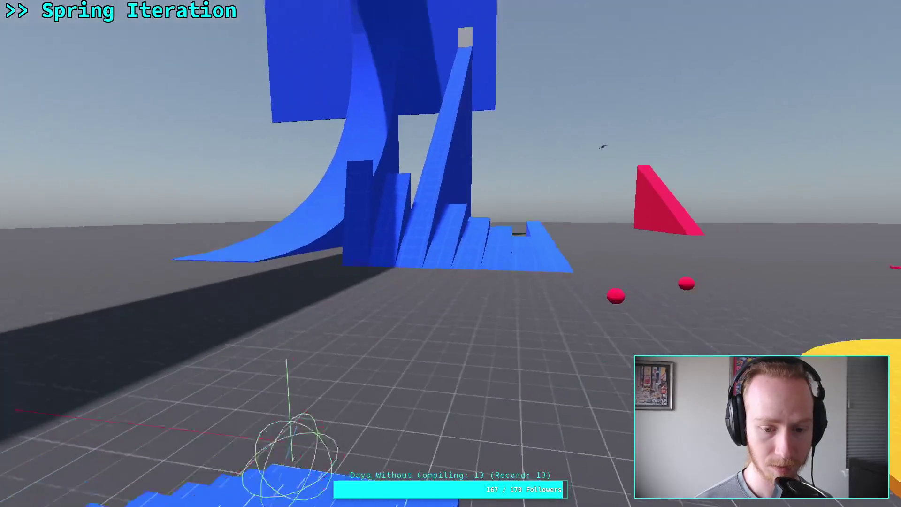
pyautogui.press('w')
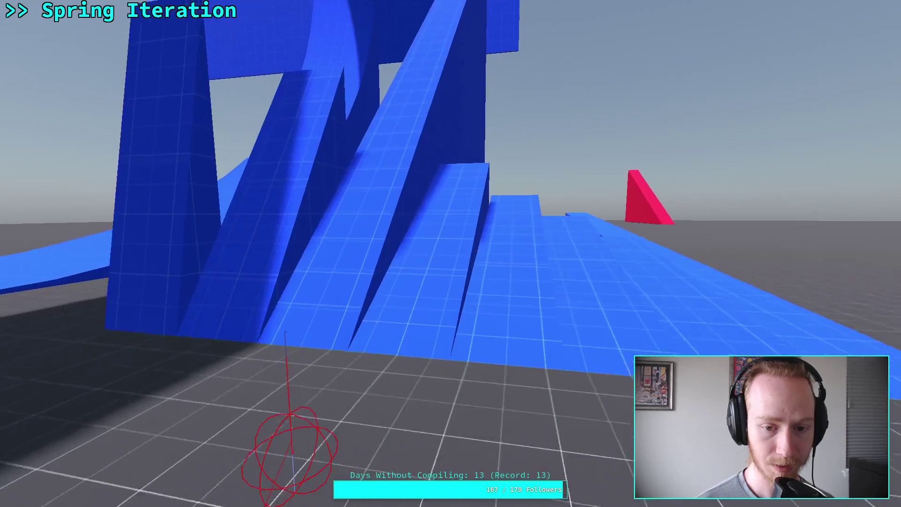
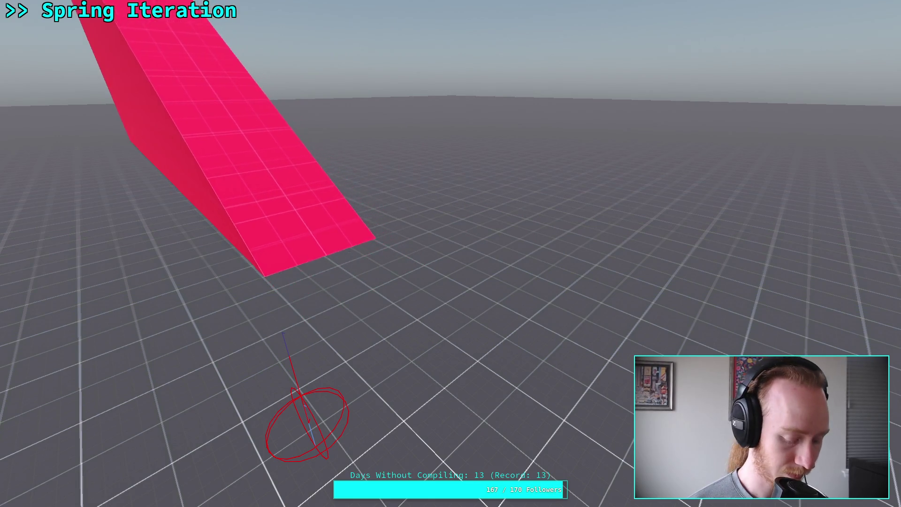
# Stop the running game, relaunching it once and stopping it again
pyautogui.press('super+f')
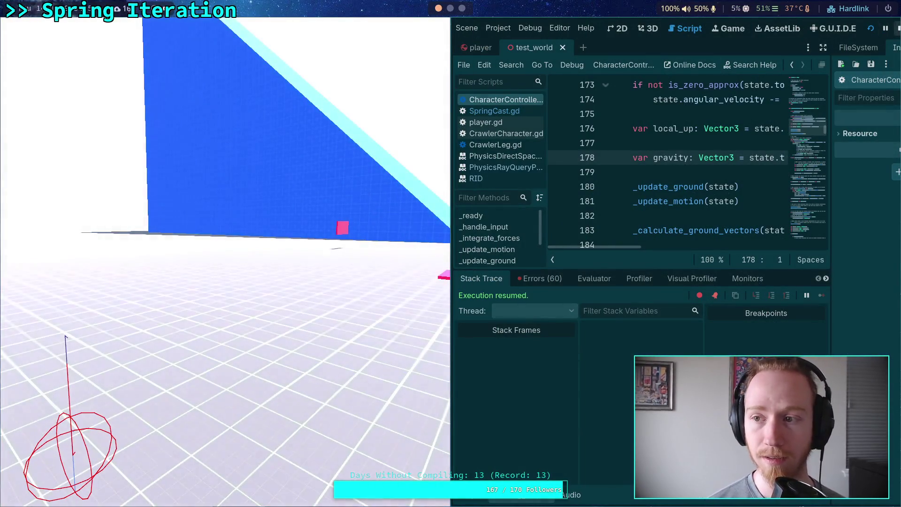
pyautogui.press('Escape')
pyautogui.click(759, 28)
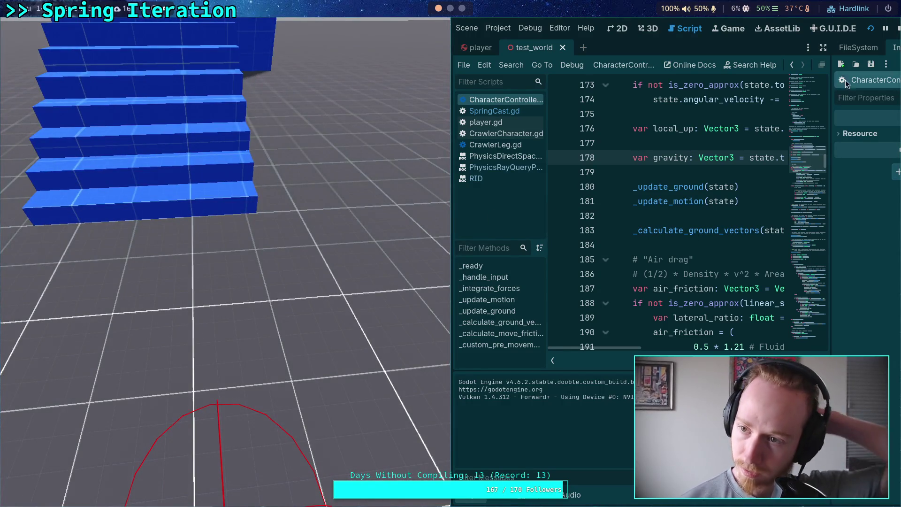
pyautogui.press('Escape')
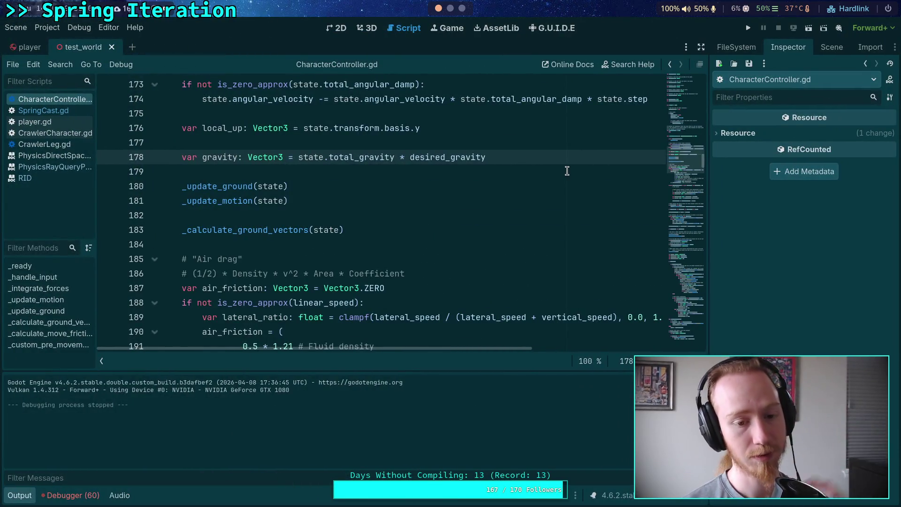
# Hide the output log and add a breakpoint on line 355 at the jump vector declaration
pyautogui.scroll(-3, 450, 249)
pyautogui.scroll(-3, 440, 255)
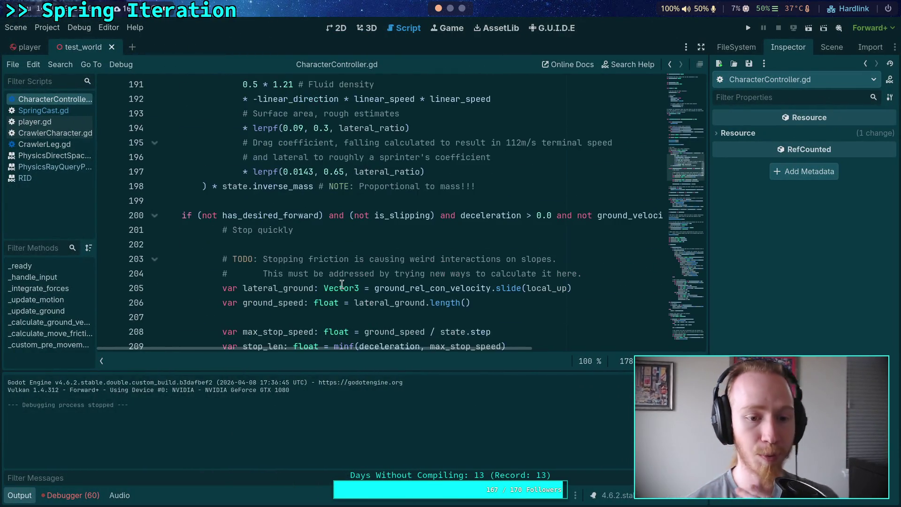
pyautogui.click(19, 495)
pyautogui.scroll(-20, 303, 373)
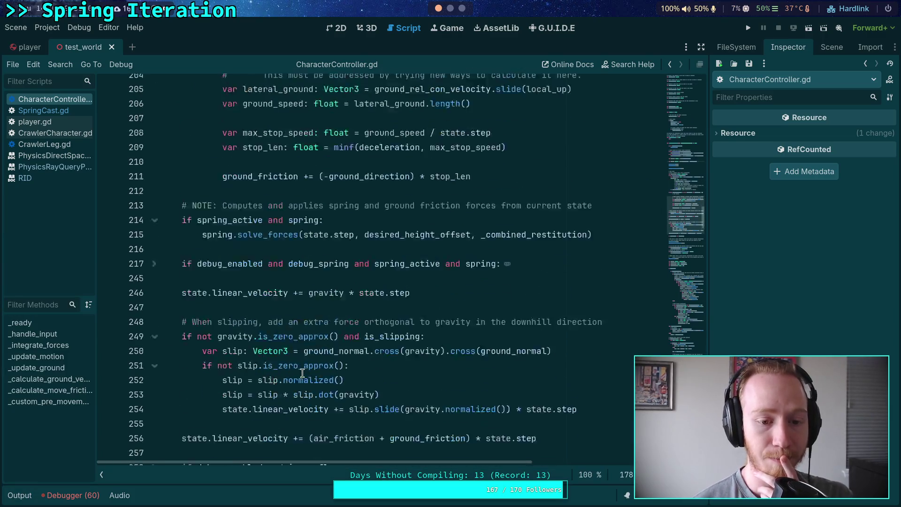
pyautogui.scroll(-20, 303, 373)
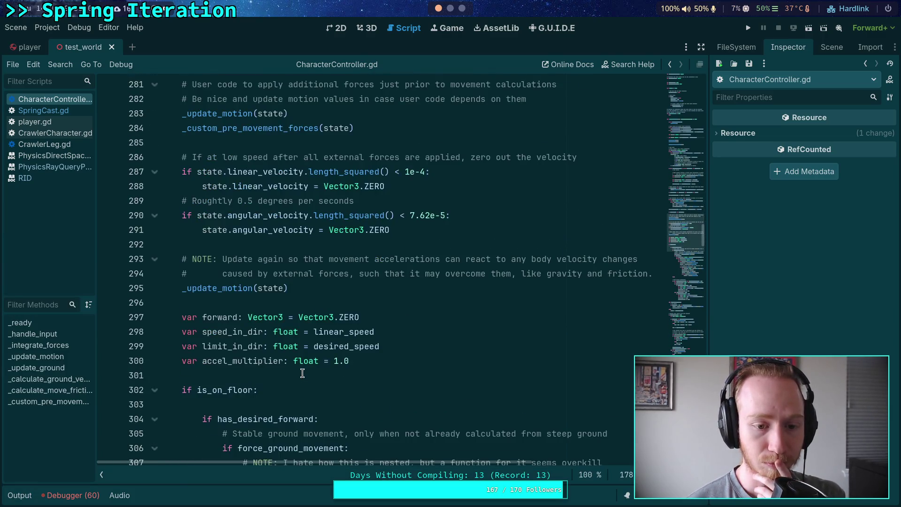
pyautogui.scroll(-5, 302, 373)
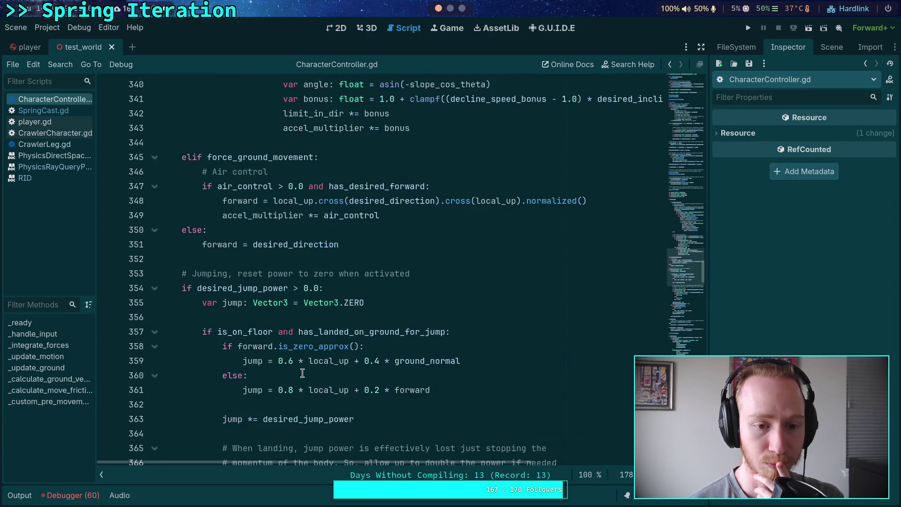
pyautogui.scroll(-3, 302, 373)
pyautogui.scroll(2, 302, 373)
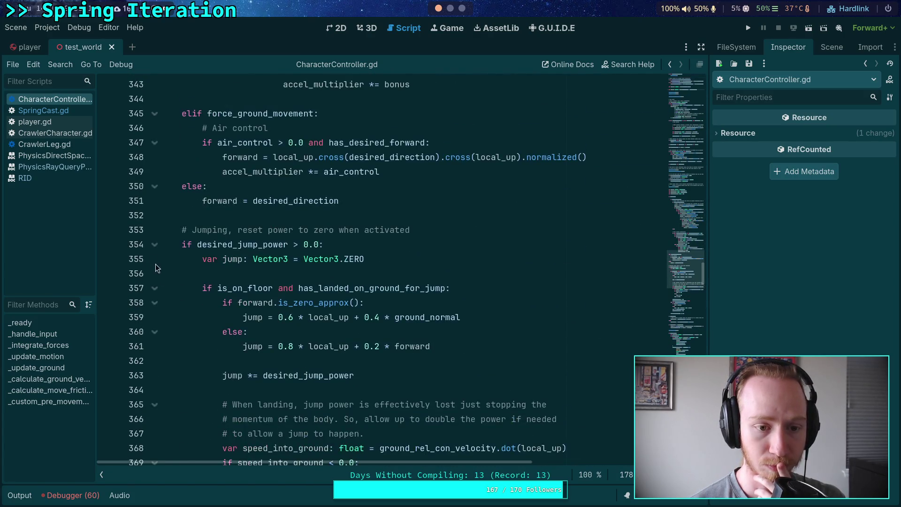
pyautogui.click(107, 263)
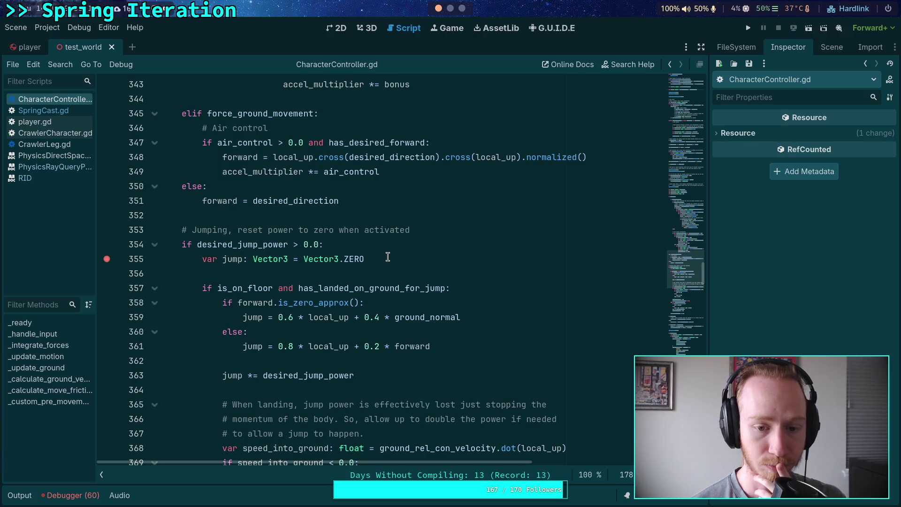
# Run to the line 355 breakpoint, step over the jump block to line 387, then stop debugging
pyautogui.click(748, 28)
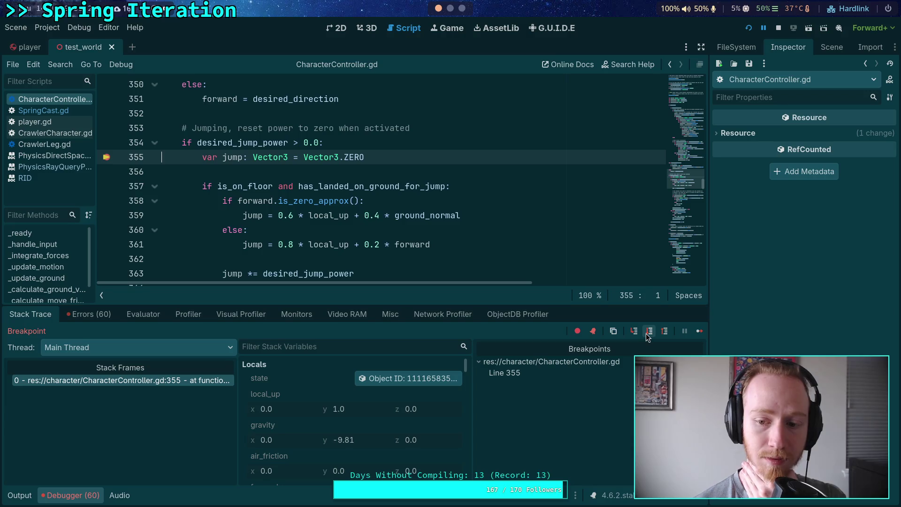
pyautogui.click(649, 334)
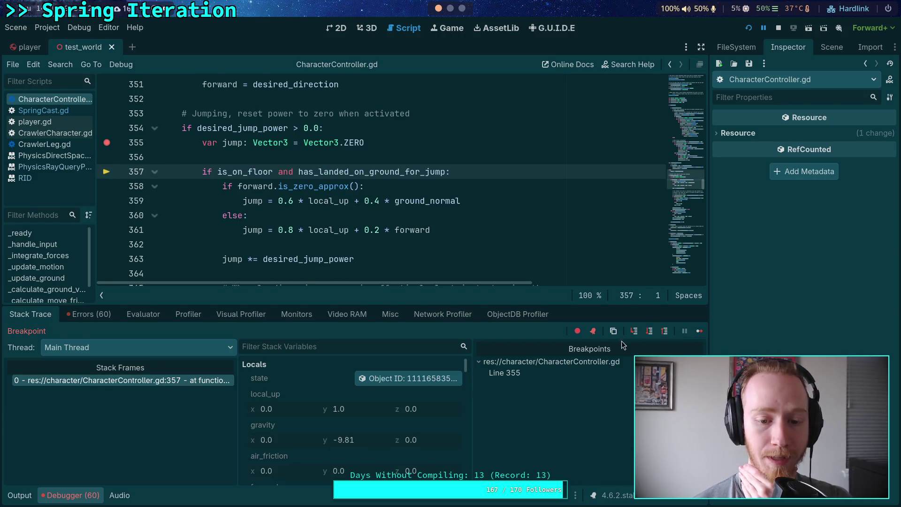
pyautogui.moveTo(376, 171)
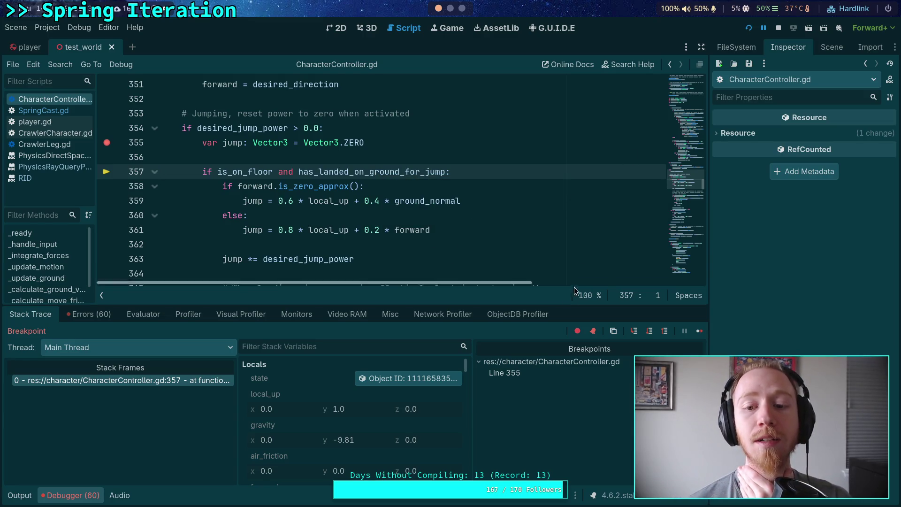
pyautogui.click(649, 332)
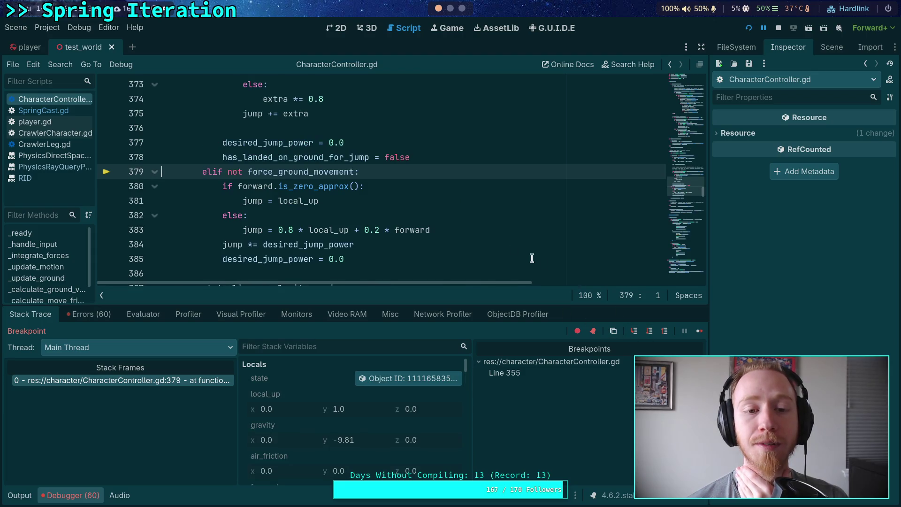
pyautogui.press('F10')
pyautogui.scroll(2, 424, 211)
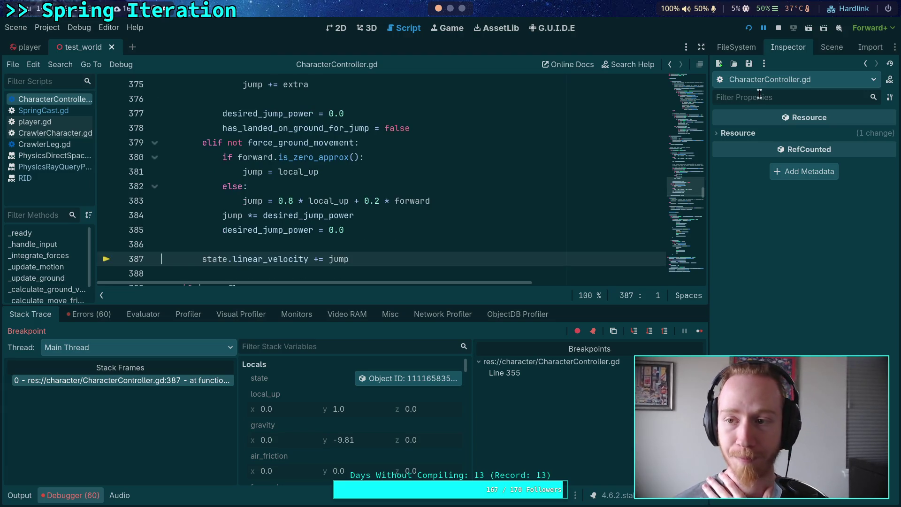
pyautogui.click(779, 28)
pyautogui.click(319, 230)
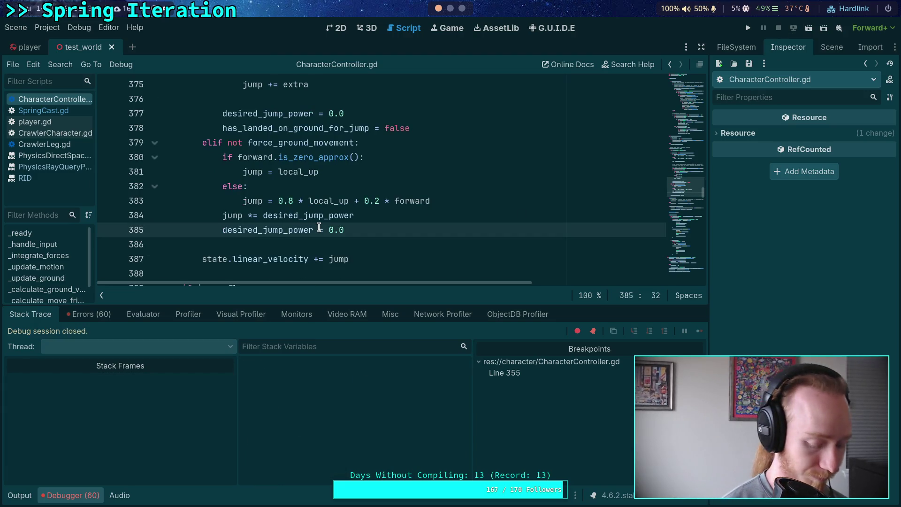
# Search the script for 'has_landed' and cycle through its 3 matches
pyautogui.hotkey('ctrl', 'f')
pyautogui.write('has_landed')
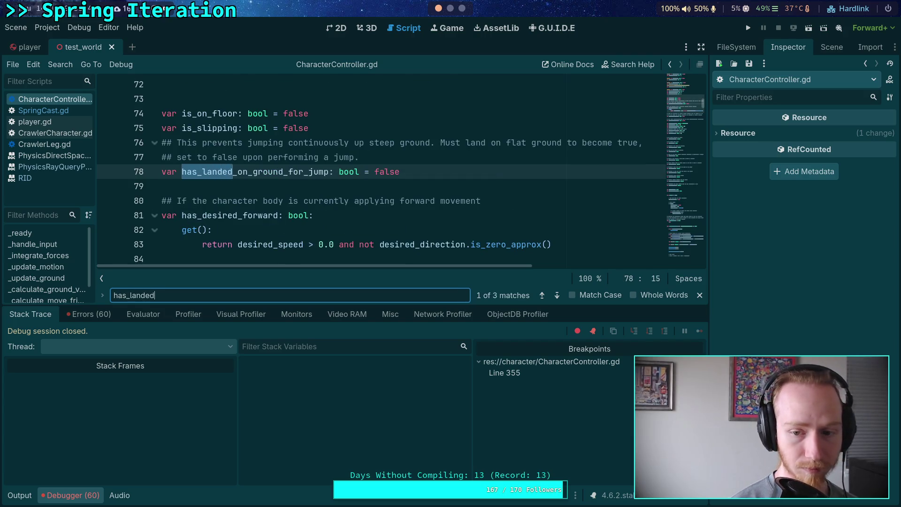
pyautogui.click(557, 296)
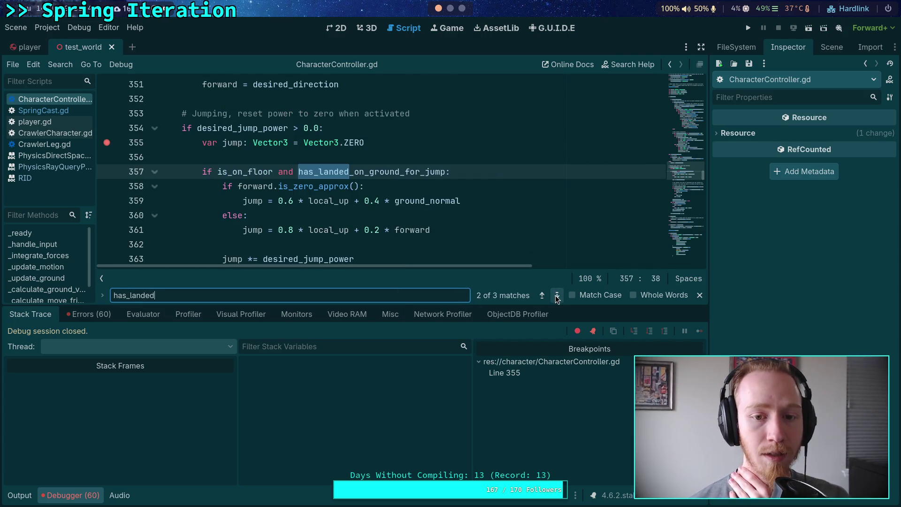
pyautogui.click(557, 296)
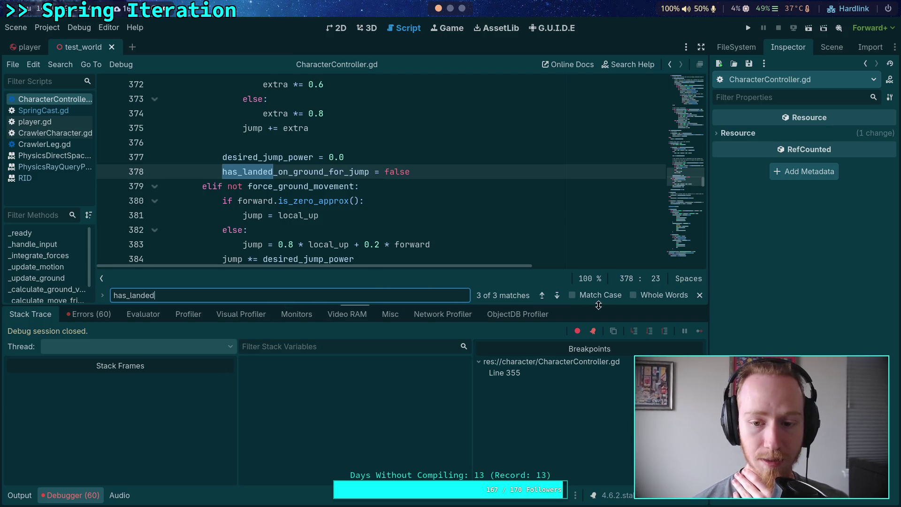
pyautogui.click(561, 300)
pyautogui.click(561, 300)
pyautogui.click(561, 301)
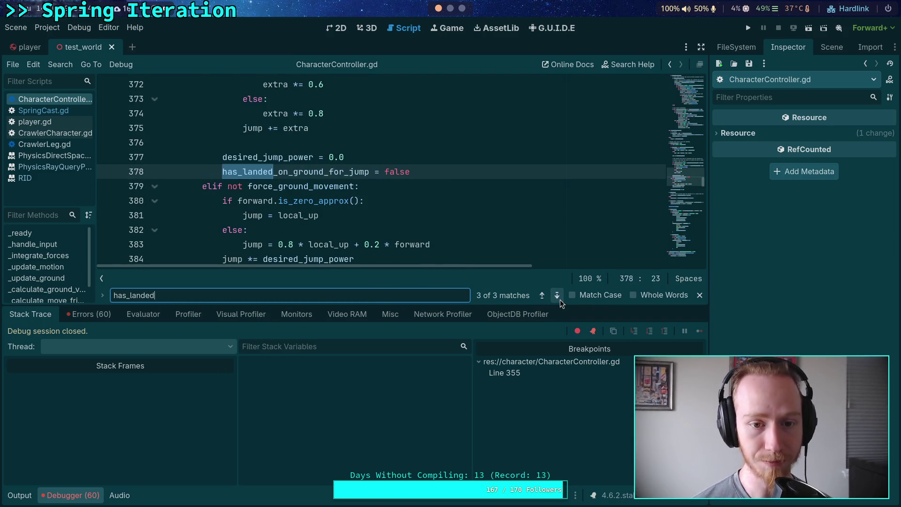
# Collapse the Debugger panel and move to the max_slope_angle check in _update_ground
pyautogui.click(58, 498)
pyautogui.scroll(-10, 259, 358)
pyautogui.scroll(-15, 259, 358)
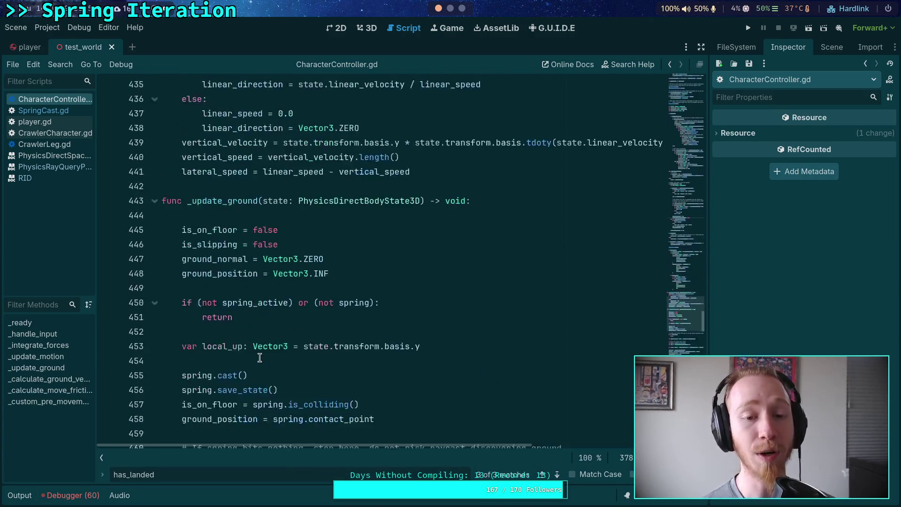
pyautogui.scroll(5, 259, 358)
pyautogui.scroll(-4, 260, 358)
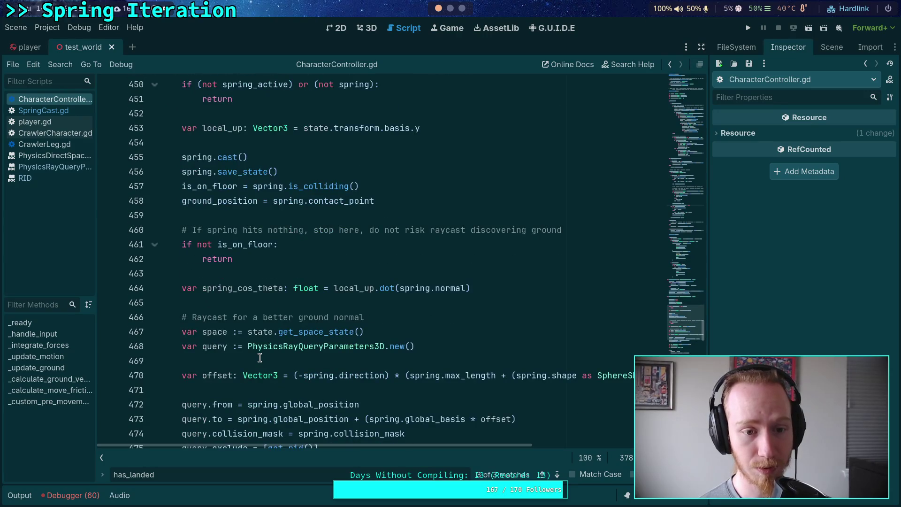
pyautogui.scroll(-8, 259, 358)
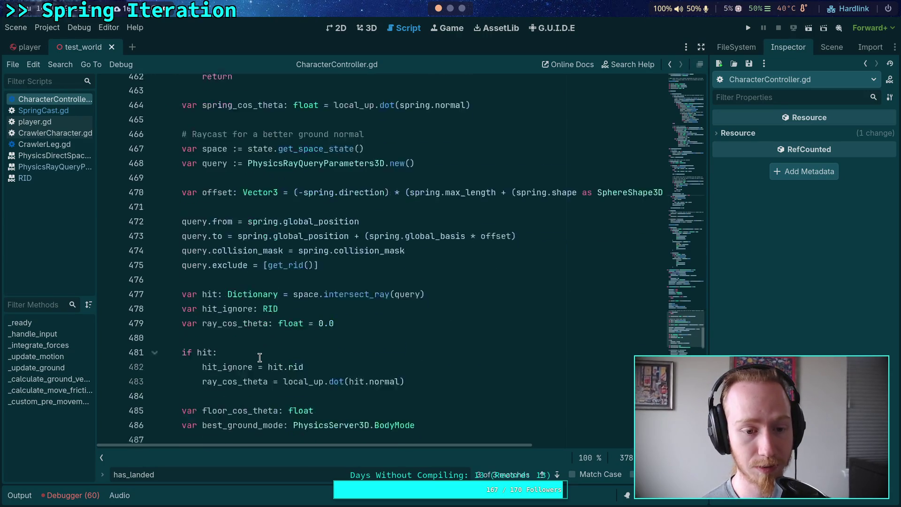
pyautogui.scroll(-4, 259, 358)
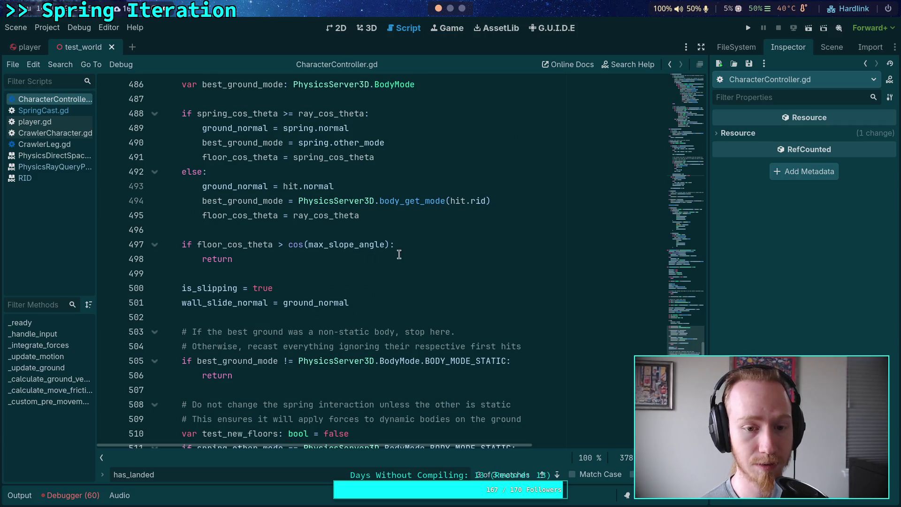
pyautogui.click(399, 249)
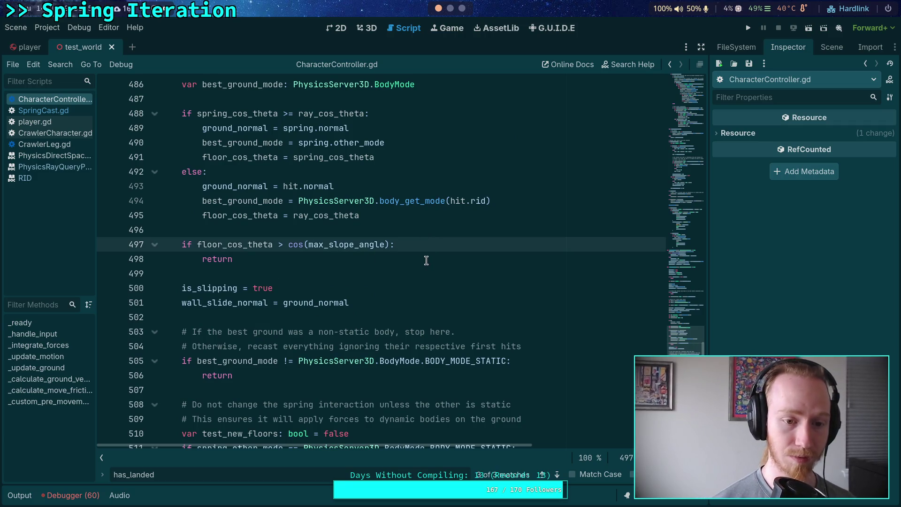
# Add 'has_landed_on_ground_for_jump = true' on line 555 after the is_slipping assignment
pyautogui.press('Return')
pyautogui.write('has_')
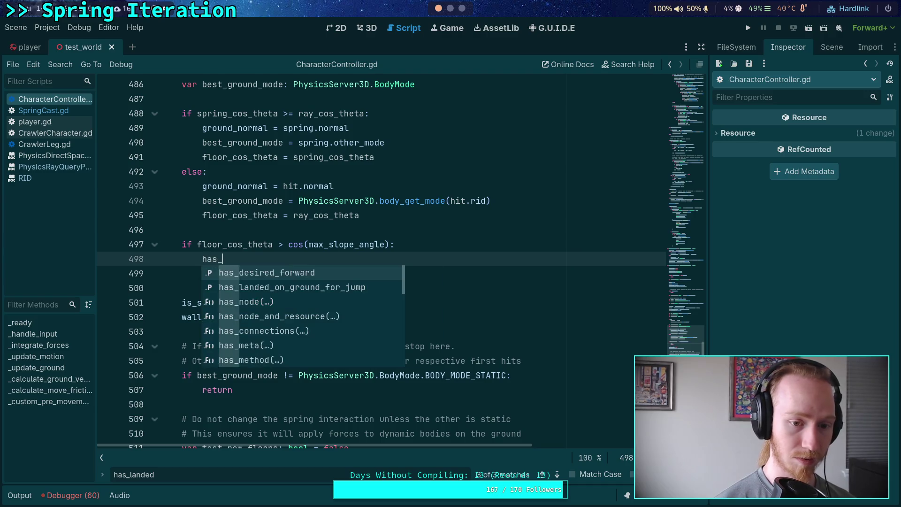
pyautogui.press('Down')
pyautogui.press('Return')
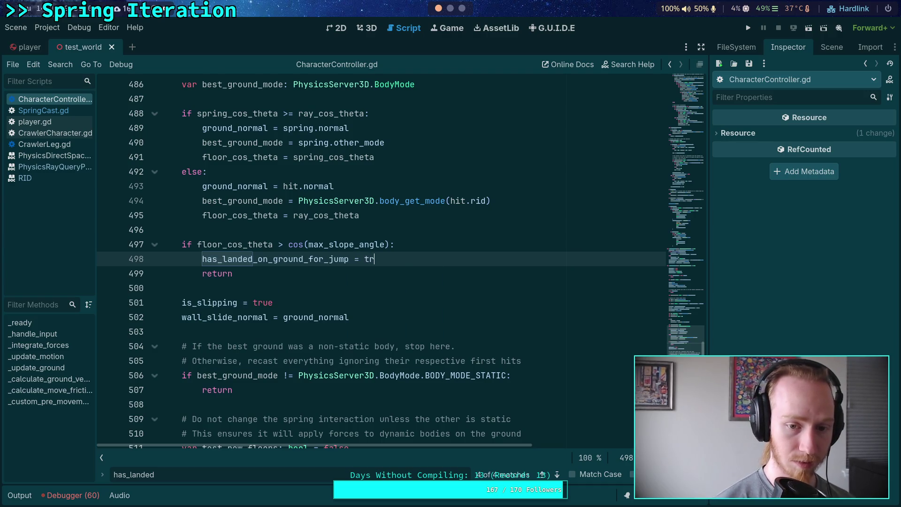
pyautogui.scroll(-15, 407, 287)
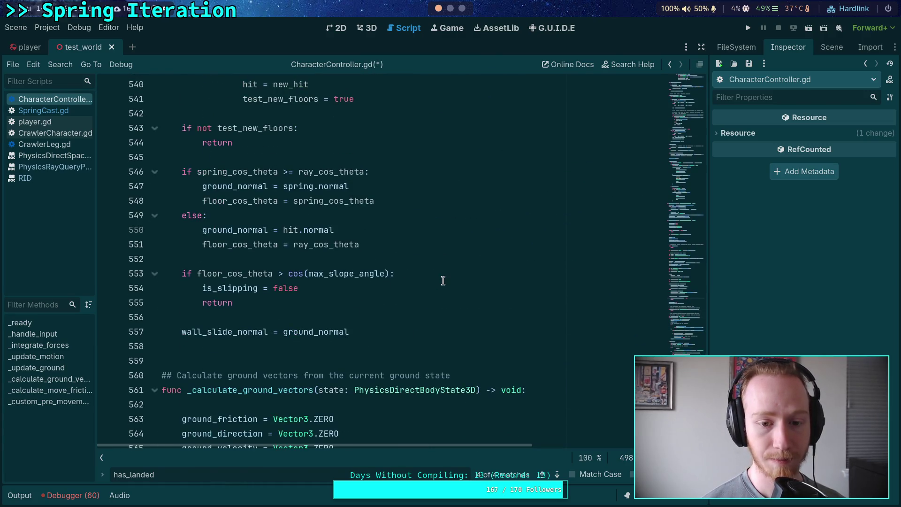
pyautogui.click(443, 281)
pyautogui.press('Return')
pyautogui.write('has_')
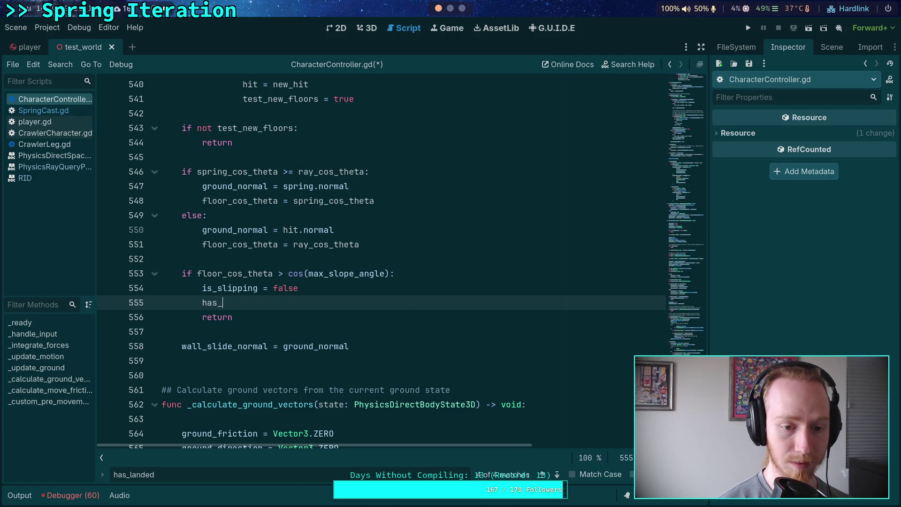
pyautogui.write('la')
pyautogui.press('Return')
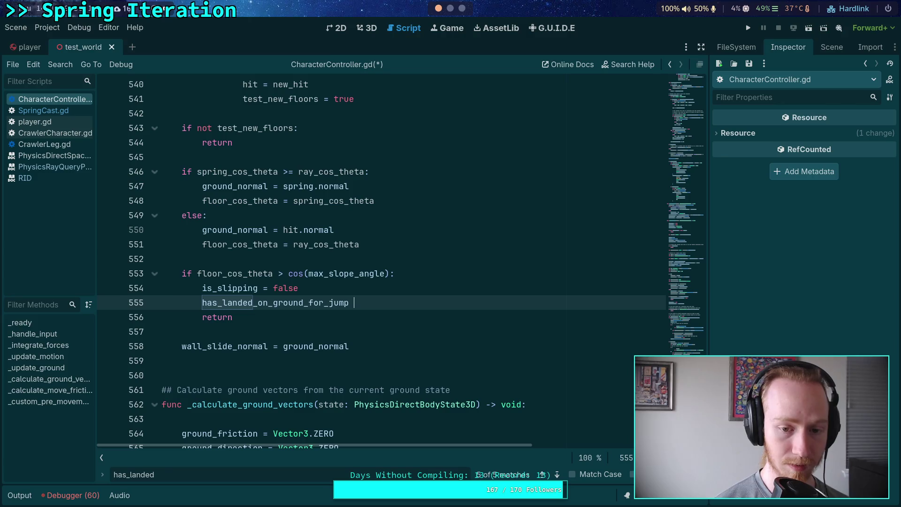
pyautogui.write('= true')
# Save CharacterController.gd and run the game
pyautogui.hotkey('ctrl', 's')
pyautogui.scroll(2, 393, 284)
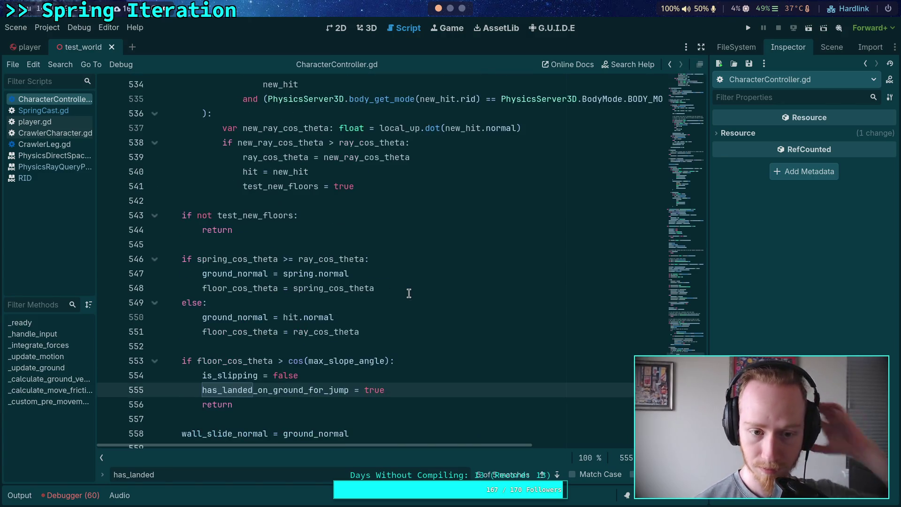
pyautogui.scroll(11, 419, 281)
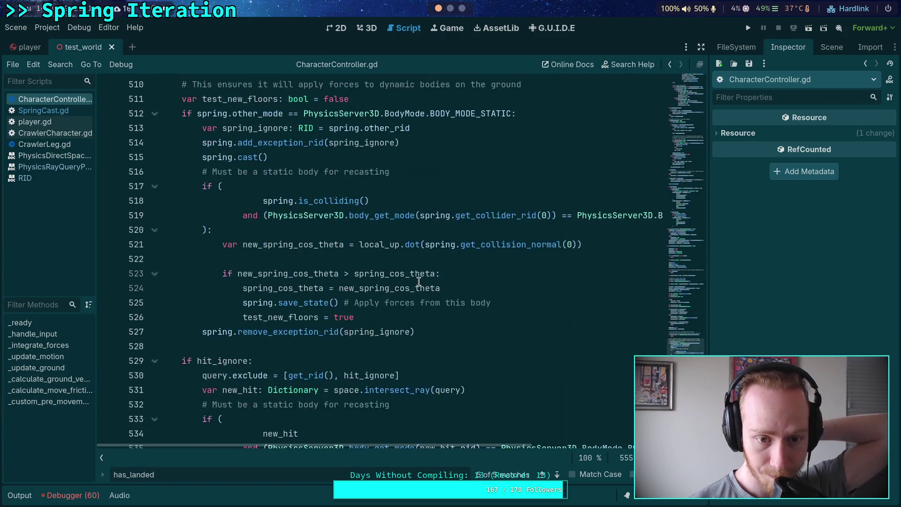
pyautogui.press('F5')
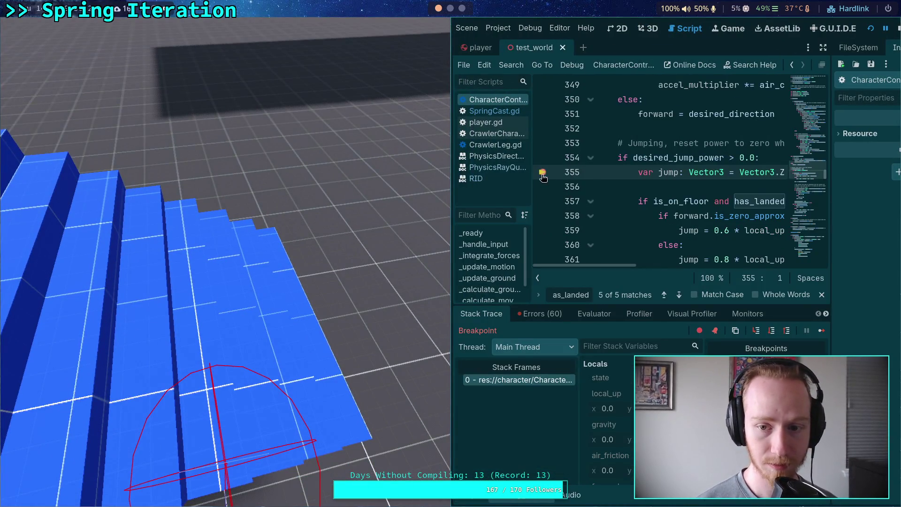
# Resume from the breakpoint, walk the character fullscreen up to the red wall, then shrink the window
pyautogui.click(820, 330)
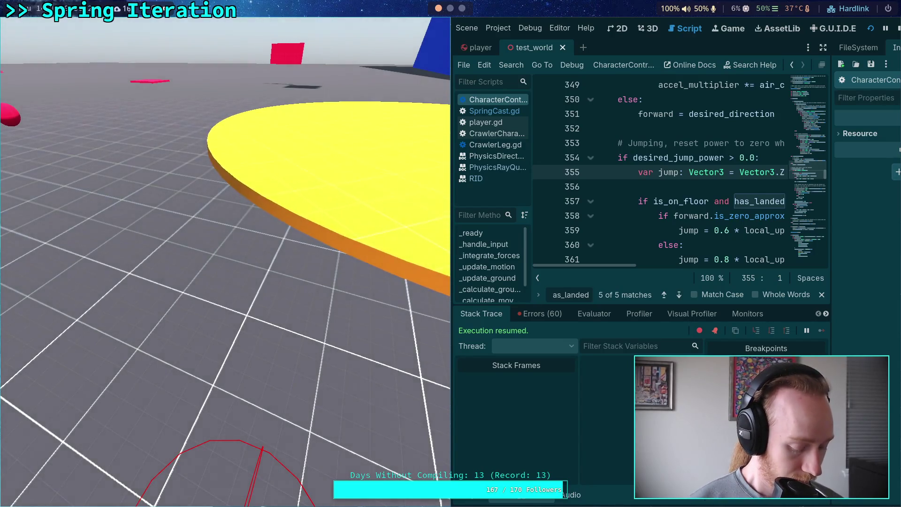
pyautogui.press('super+f')
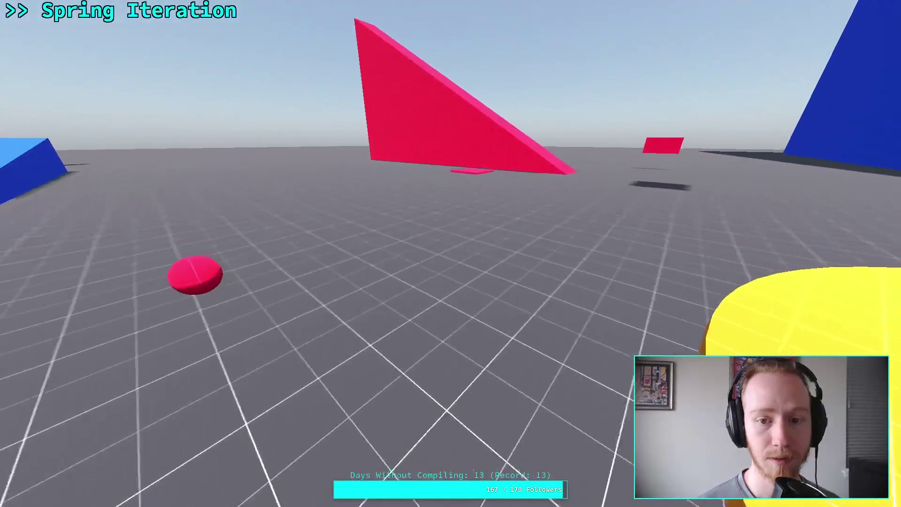
pyautogui.press('w')
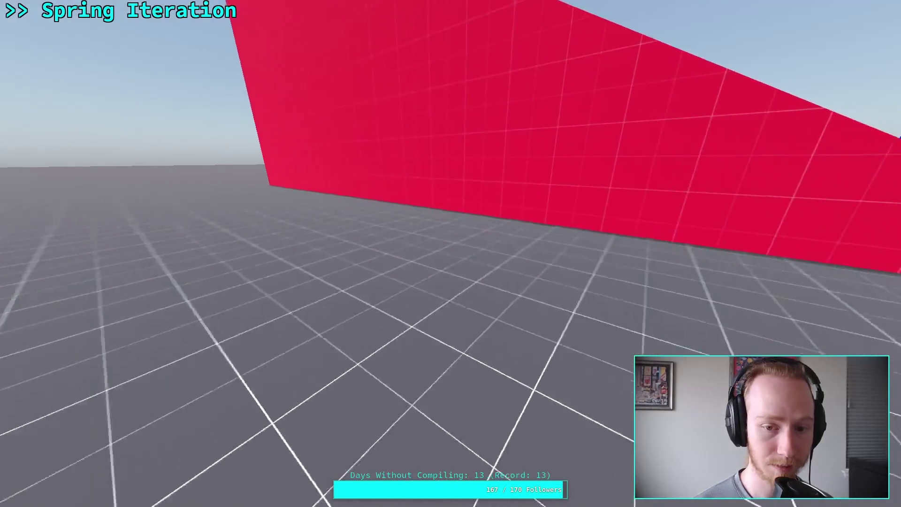
pyautogui.press('w')
pyautogui.press('w')
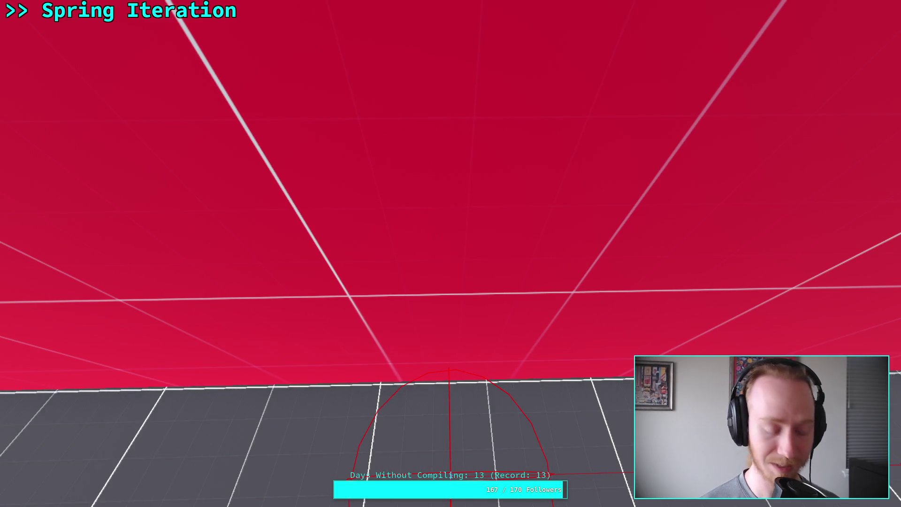
pyautogui.press('super+f')
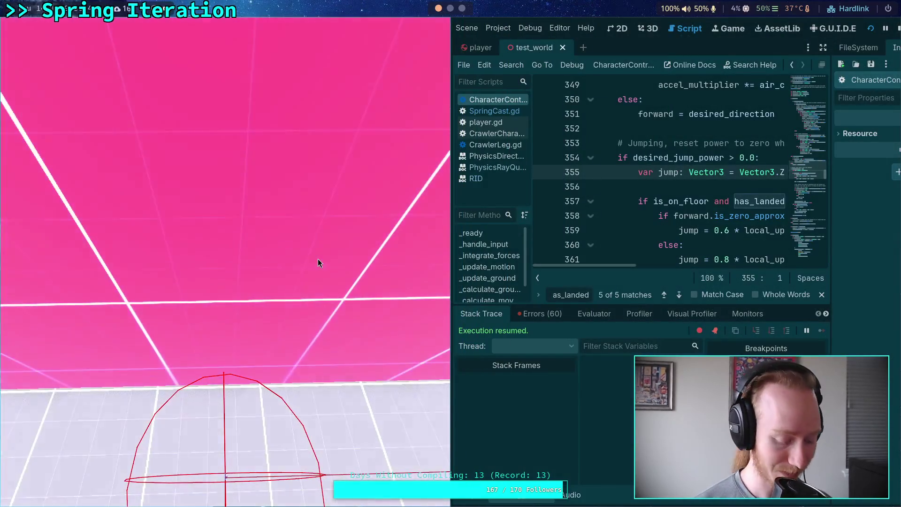
pyautogui.moveTo(317, 258); pyautogui.dragTo(339, 242)
# Hide the game window, collapse the debugger and close the search bar
pyautogui.press('super+s')
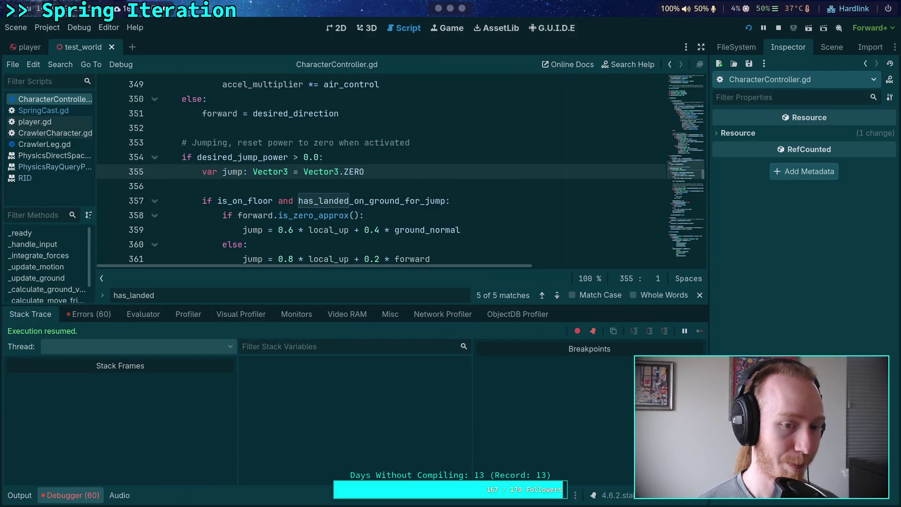
pyautogui.click(75, 498)
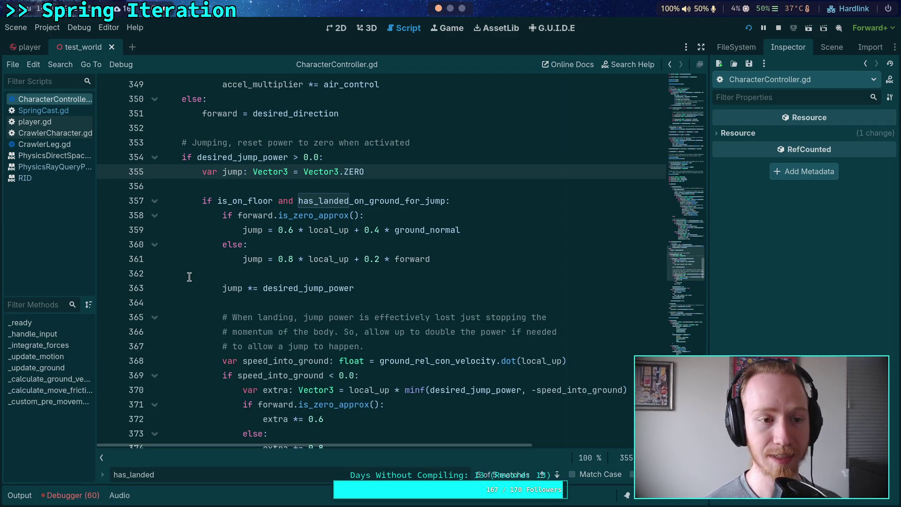
pyautogui.scroll(20, 193, 244)
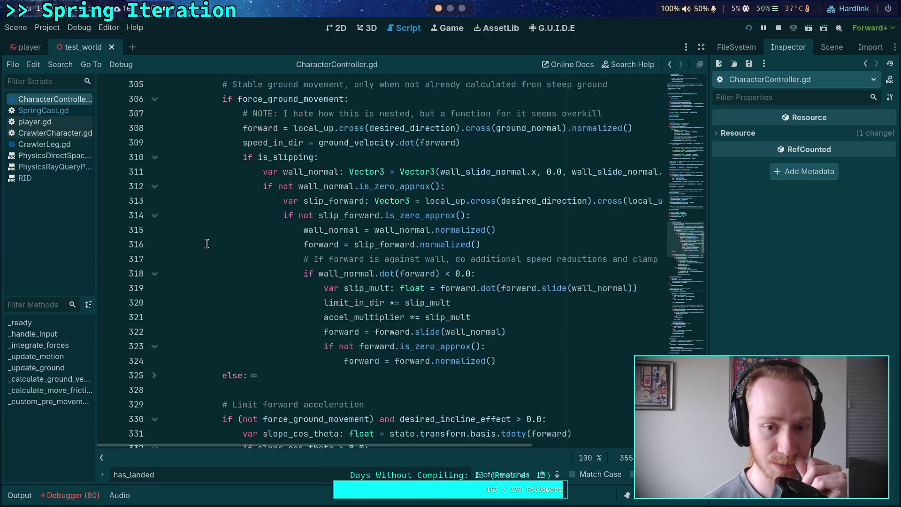
pyautogui.press('Escape')
pyautogui.scroll(4, 309, 321)
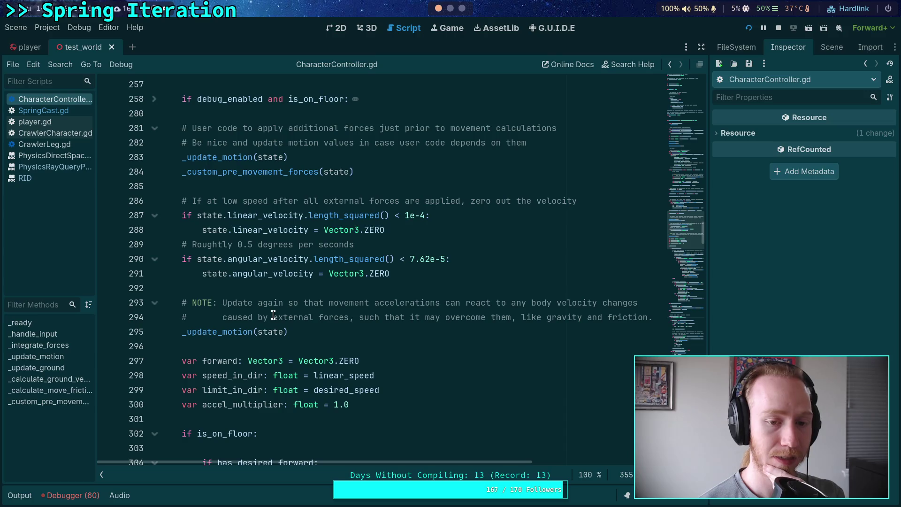
# Show the player scene's Physics Material: friction 0.3, bounce 0.5, Absorbent on
pyautogui.click(21, 47)
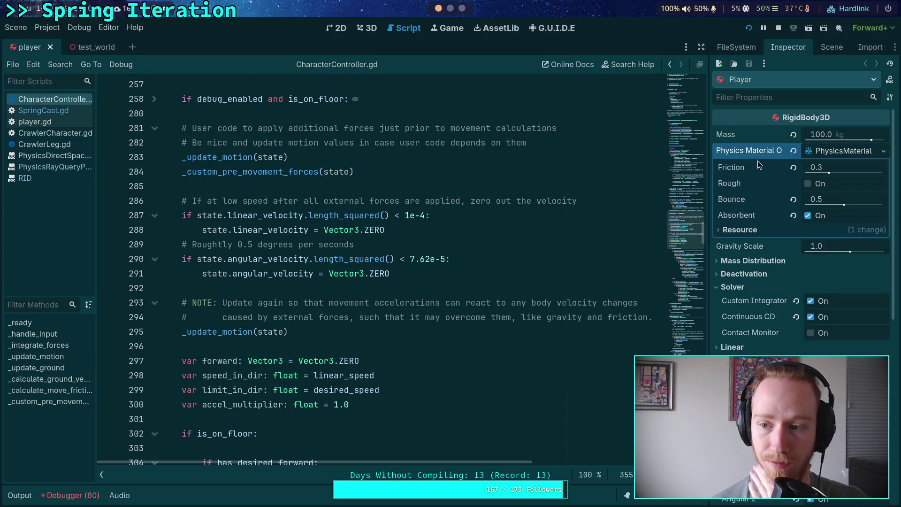
pyautogui.moveTo(725, 225)
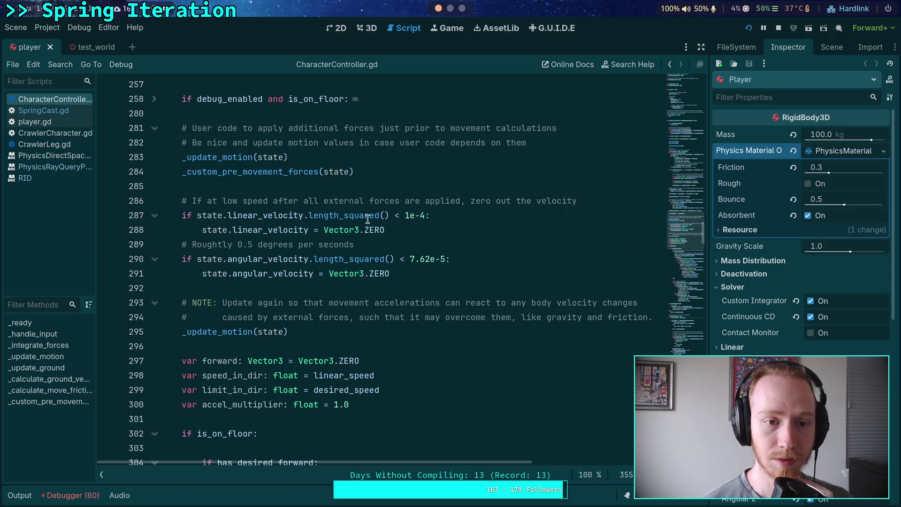
pyautogui.scroll(20, 367, 219)
pyautogui.scroll(6, 262, 279)
pyautogui.scroll(1, 153, 256)
pyautogui.scroll(-5, 153, 254)
pyautogui.scroll(4, 149, 251)
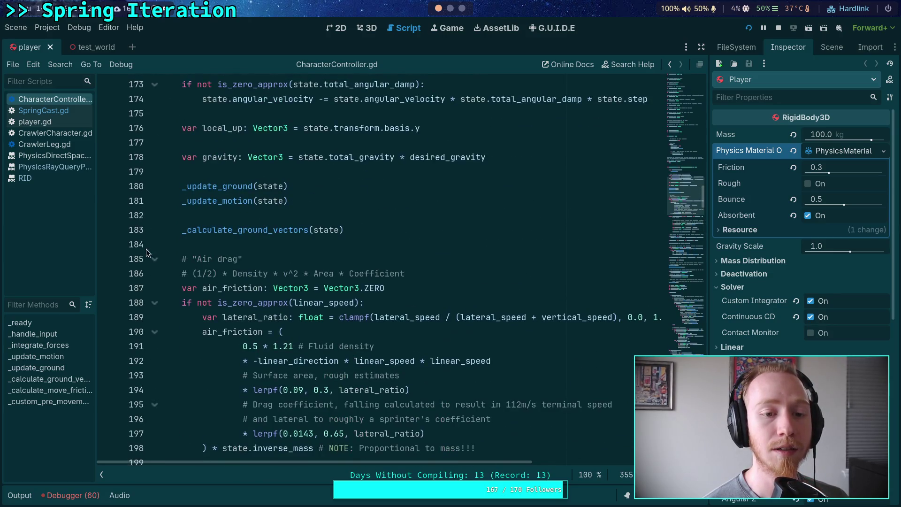
# Break on line 180, inspect the live state object, and step into _update_ground at line 445
pyautogui.click(108, 187)
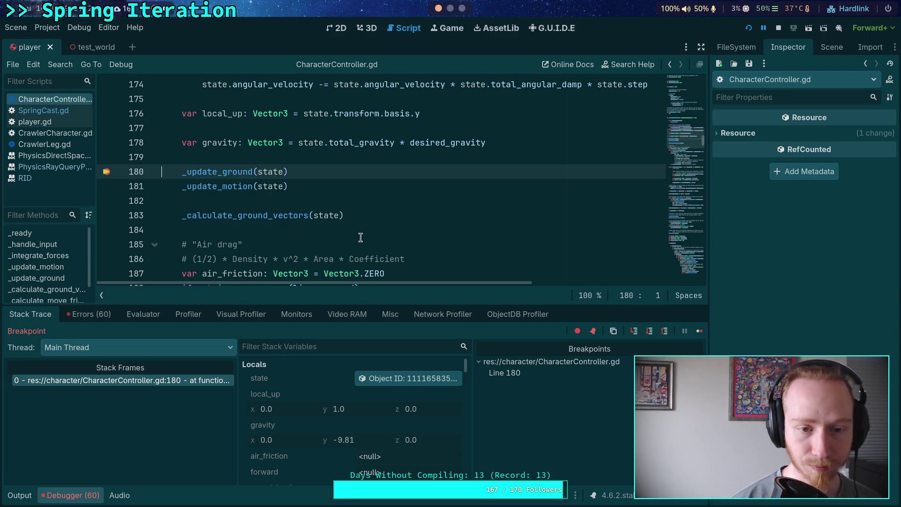
pyautogui.click(408, 379)
pyautogui.scroll(-5, 751, 333)
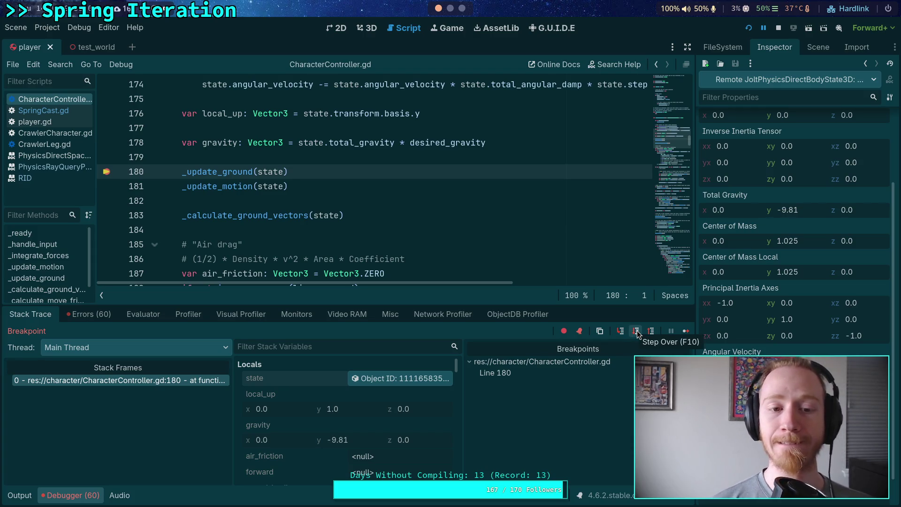
pyautogui.click(621, 331)
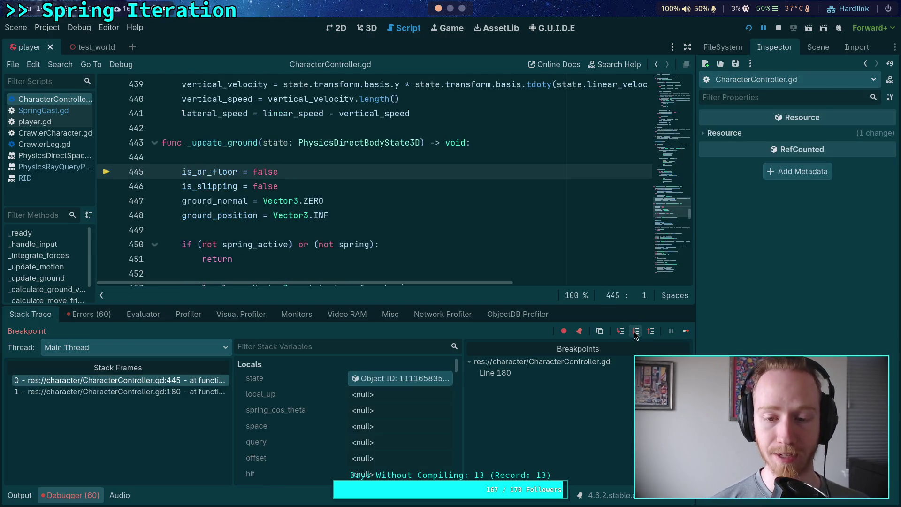
# Step over from line 445 to 461 and read ground_position (-34.88, 0.05, -15.68)
pyautogui.click(635, 331)
pyautogui.click(636, 331)
pyautogui.click(635, 331)
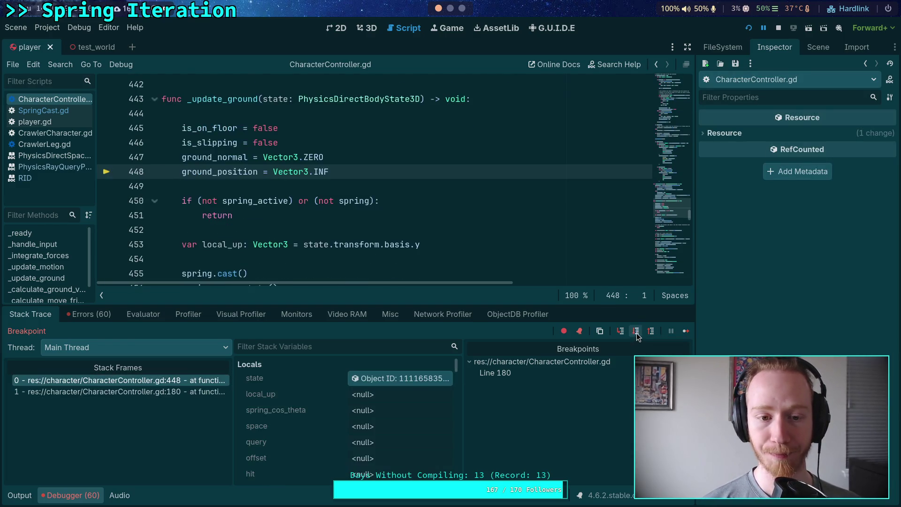
pyautogui.click(636, 331)
pyautogui.click(635, 331)
pyautogui.click(636, 331)
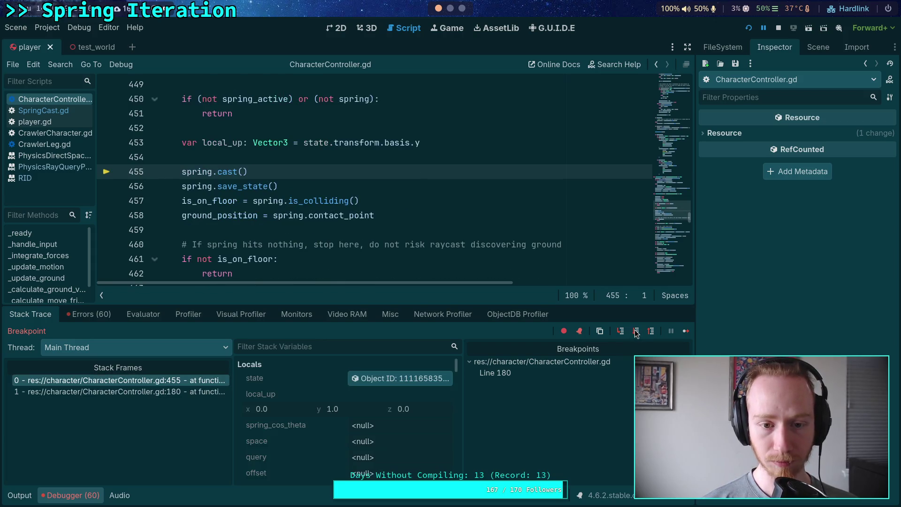
pyautogui.click(635, 331)
pyautogui.click(635, 331)
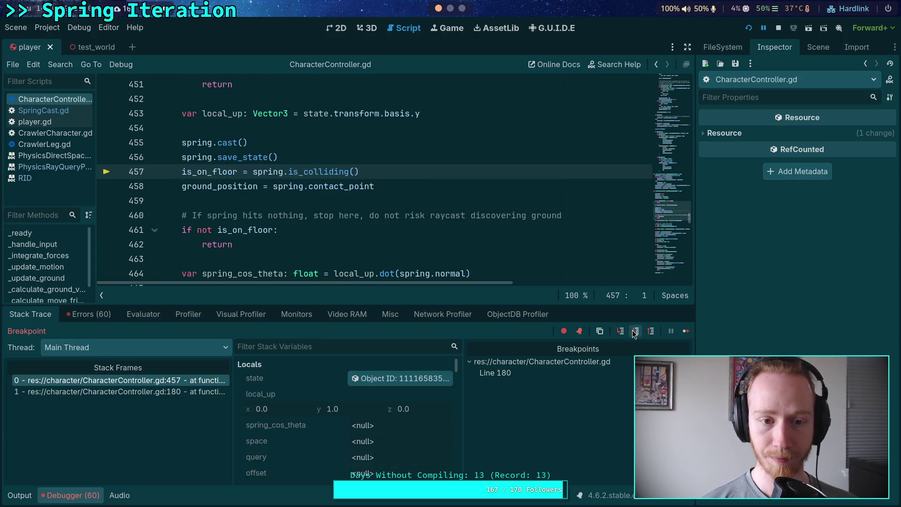
pyautogui.click(634, 332)
pyautogui.click(635, 331)
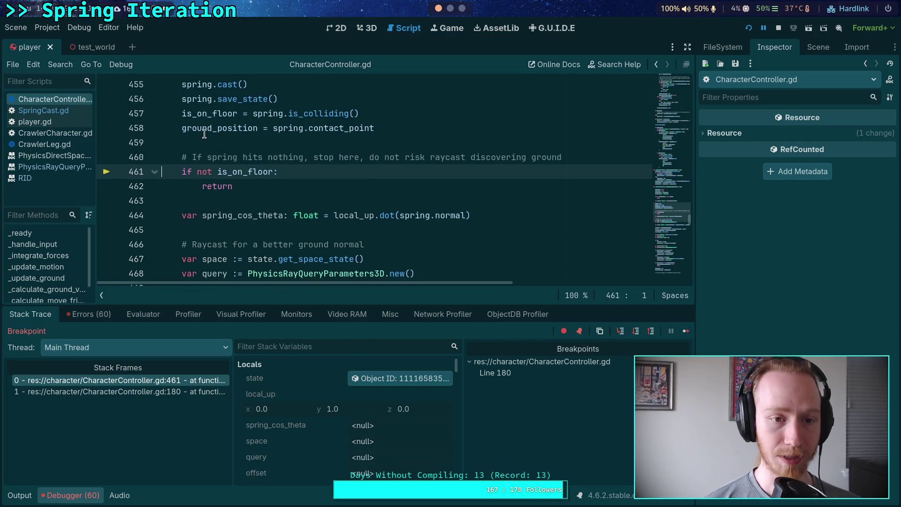
pyautogui.moveTo(208, 132)
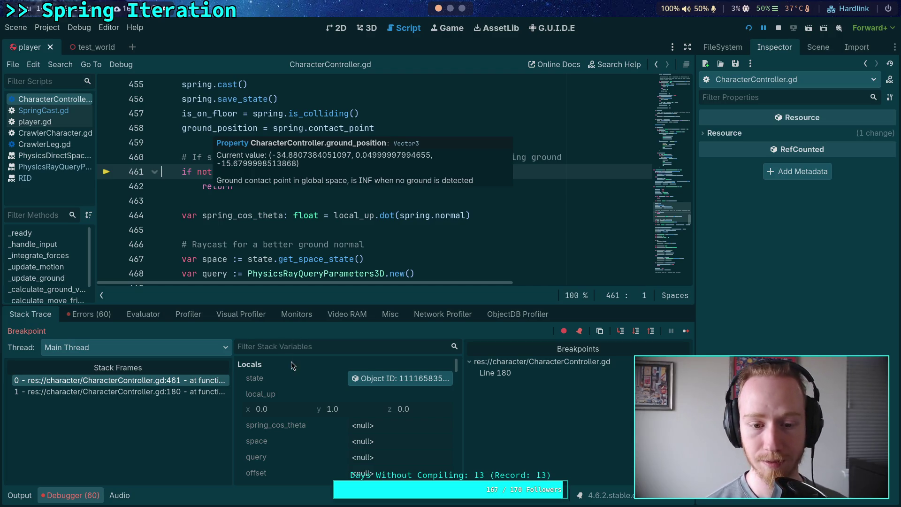
# Enlarge the variable list, inspect the spring object and copy its Contact Point value
pyautogui.moveTo(337, 303); pyautogui.dragTo(336, 255)
pyautogui.scroll(-10, 337, 348)
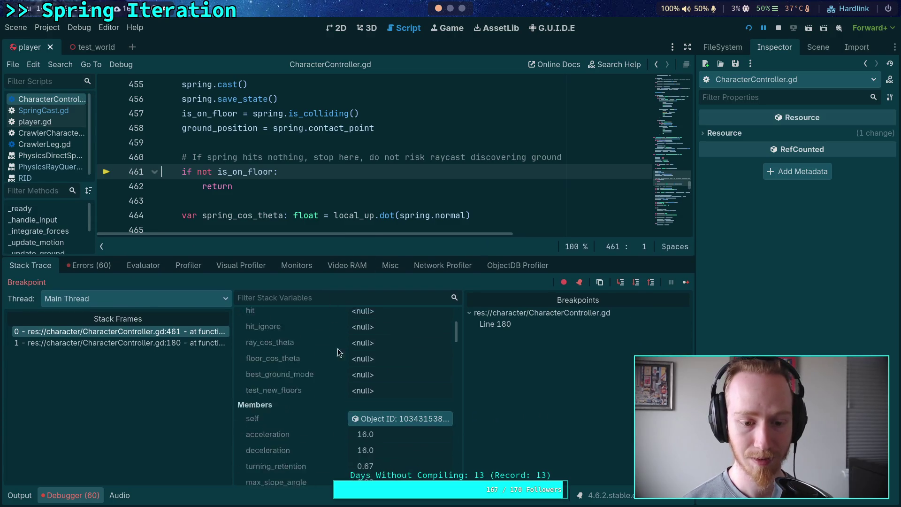
pyautogui.scroll(-10, 347, 382)
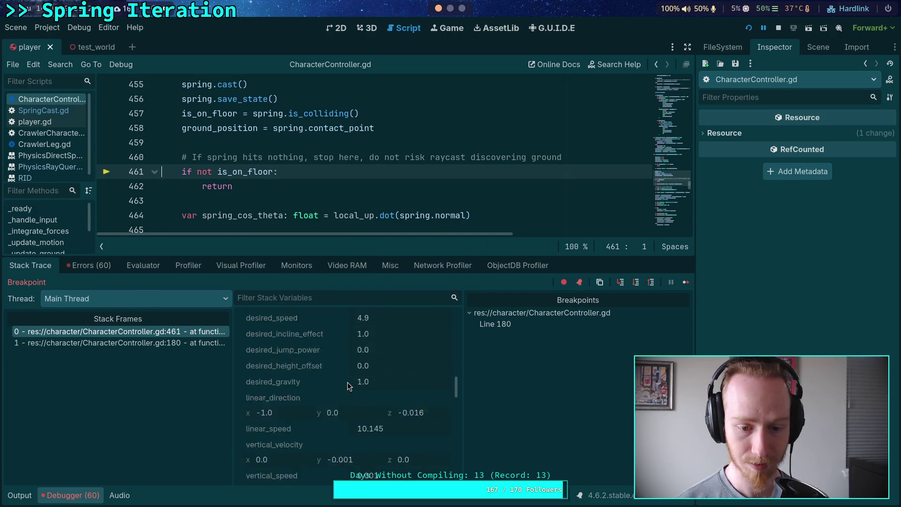
pyautogui.scroll(10, 347, 382)
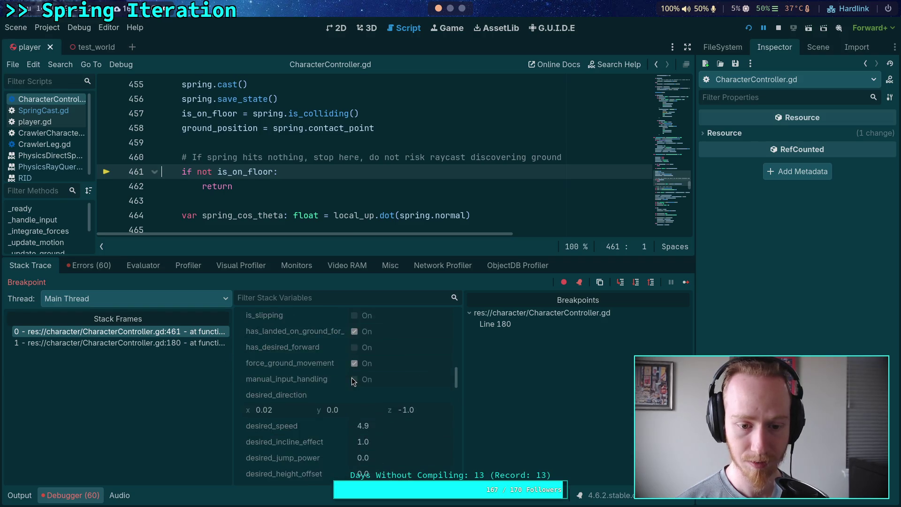
pyautogui.scroll(-3, 351, 381)
pyautogui.click(368, 374)
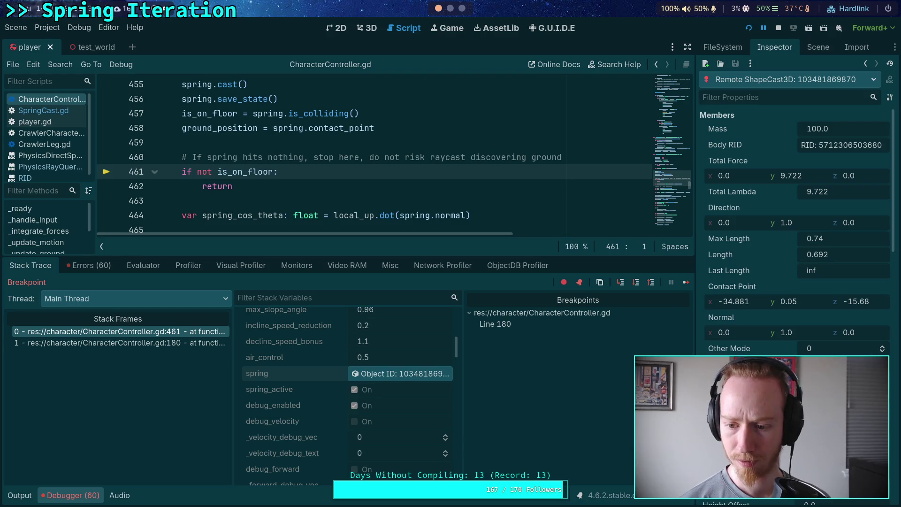
pyautogui.rightClick(735, 319)
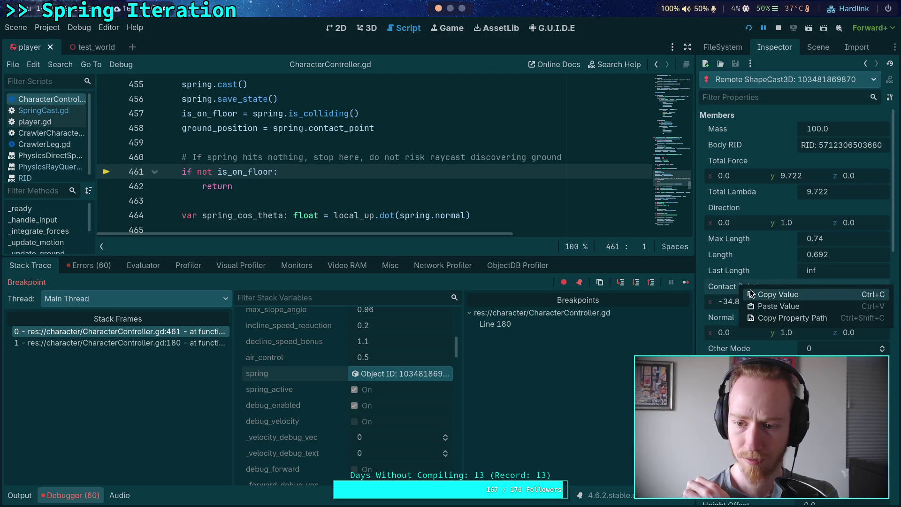
pyautogui.click(746, 293)
# Open the test_world scene's node tree and select Marker3D
pyautogui.click(814, 43)
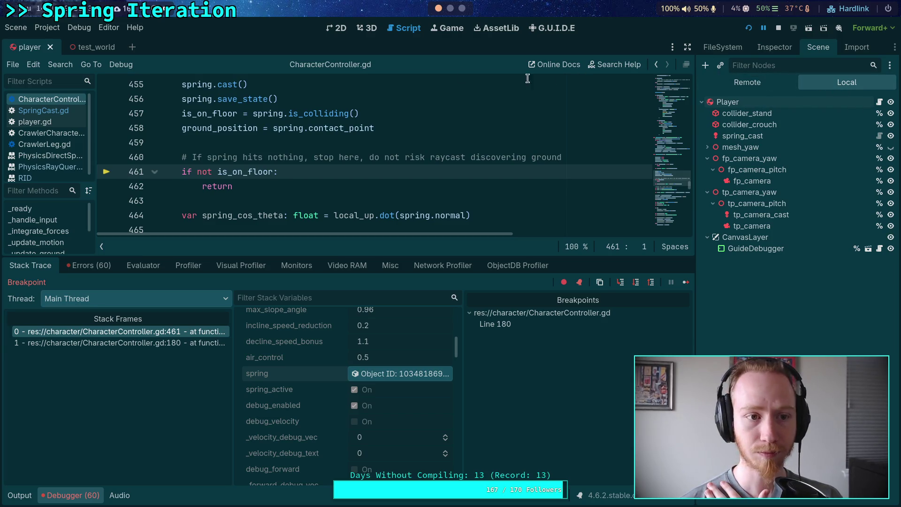
pyautogui.click(90, 49)
pyautogui.click(744, 327)
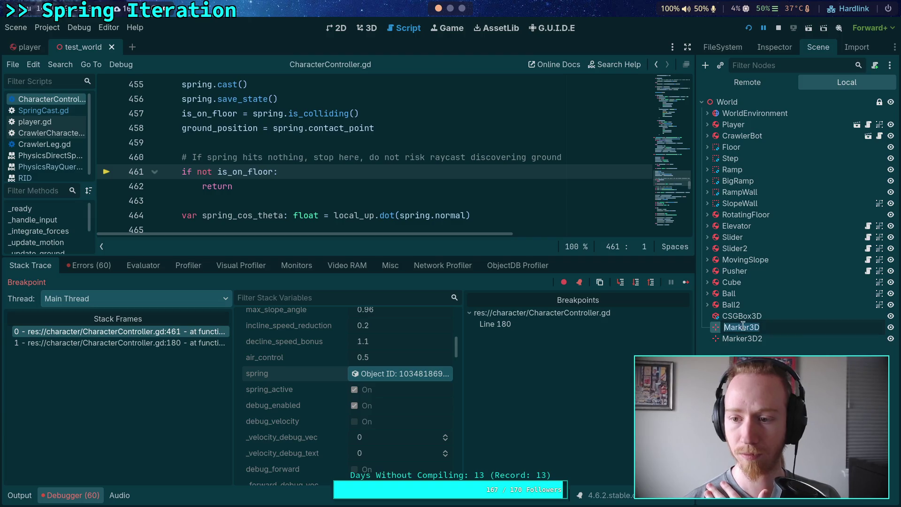
# Paste the contact point into Marker3D's position and frame it in the 3D view
pyautogui.click(774, 49)
pyautogui.rightClick(734, 181)
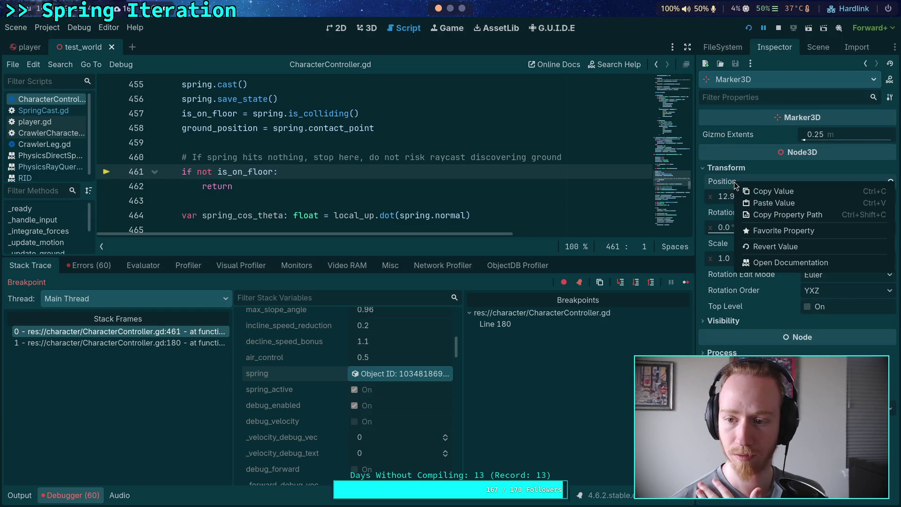
pyautogui.click(759, 204)
pyautogui.click(362, 30)
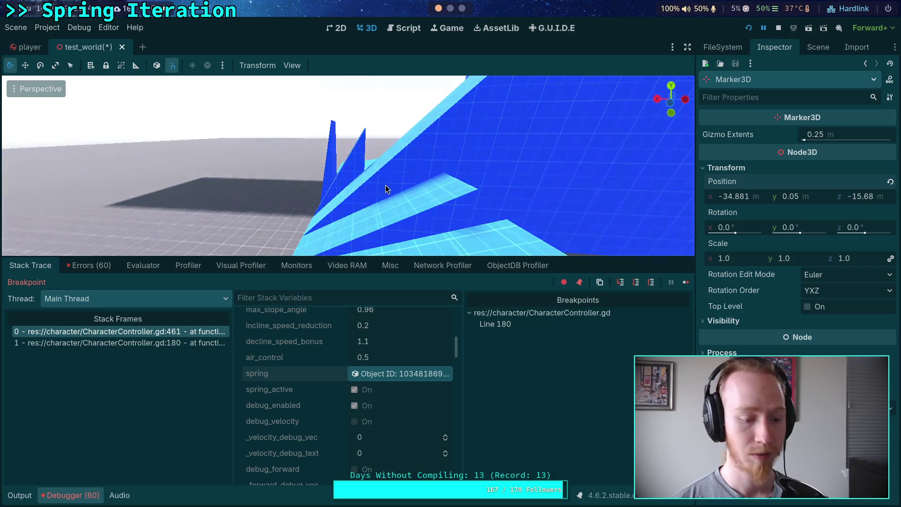
pyautogui.press('f')
pyautogui.moveTo(469, 218)
pyautogui.mouseDown()
pyautogui.moveTo(462, 191)
pyautogui.moveTo(536, 186)
pyautogui.mouseUp()
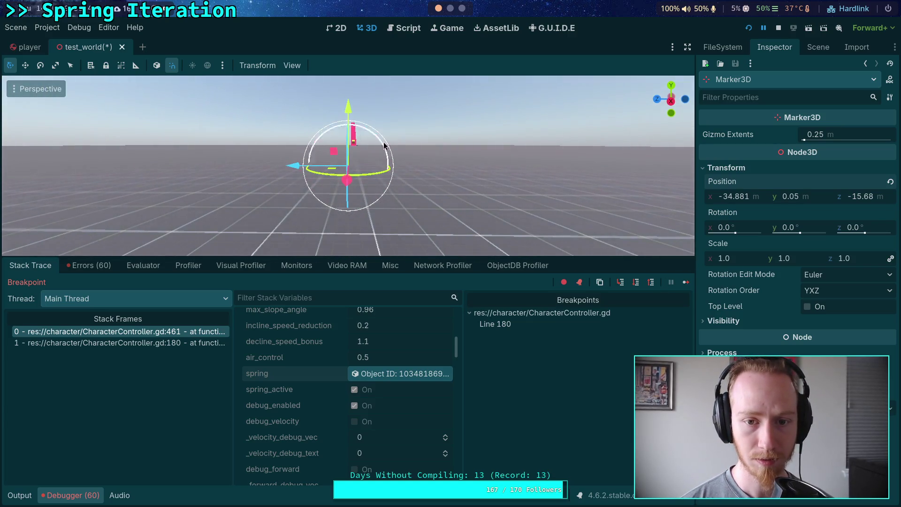
pyautogui.moveTo(384, 146); pyautogui.dragTo(394, 147)
# Undo an accidental X-axis move of MovingSlope and return to the paused script
pyautogui.click(315, 115)
pyautogui.press('g')
pyautogui.press('x')
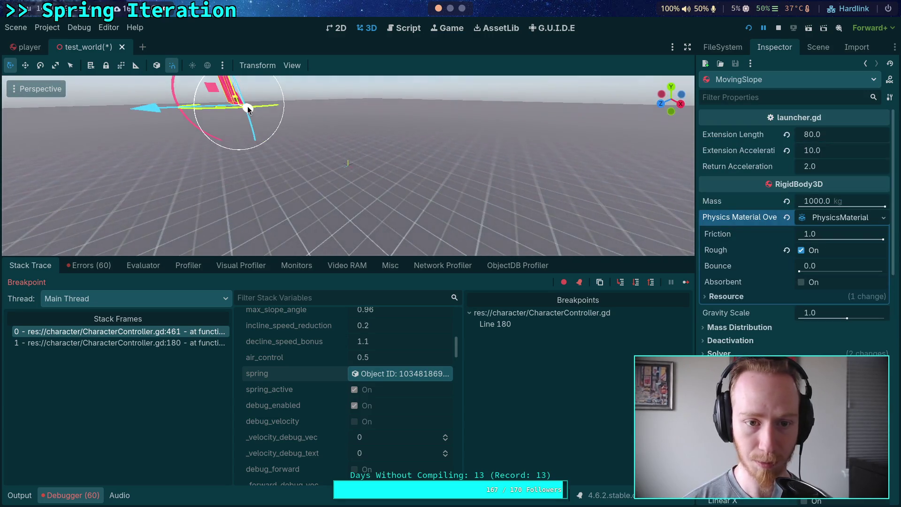
pyautogui.click(478, 230)
pyautogui.moveTo(333, 140)
pyautogui.mouseDown()
pyautogui.moveTo(562, 220)
pyautogui.moveTo(435, 168)
pyautogui.mouseUp()
pyautogui.scroll(4, 429, 231)
pyautogui.moveTo(403, 226)
pyautogui.mouseDown()
pyautogui.moveTo(285, 170)
pyautogui.moveTo(283, 152)
pyautogui.mouseUp()
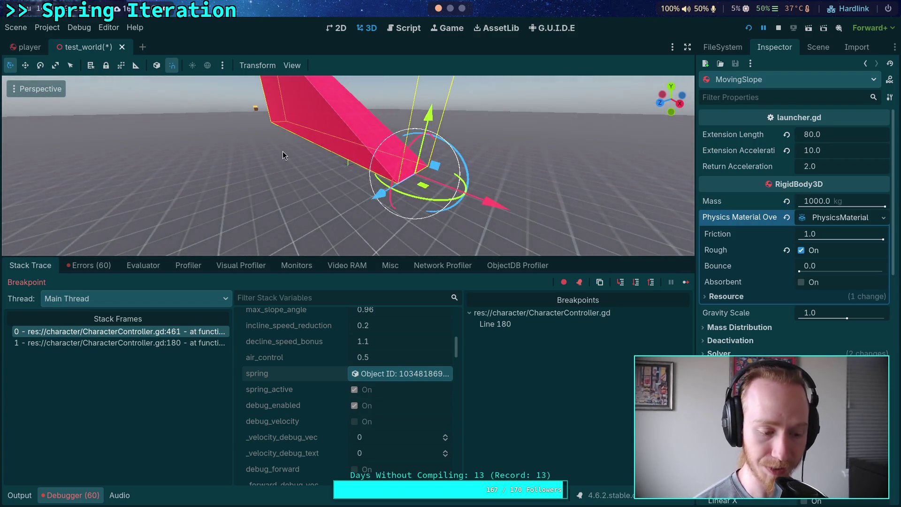
pyautogui.hotkey('ctrl', 'z')
pyautogui.hotkey('ctrl', 'z')
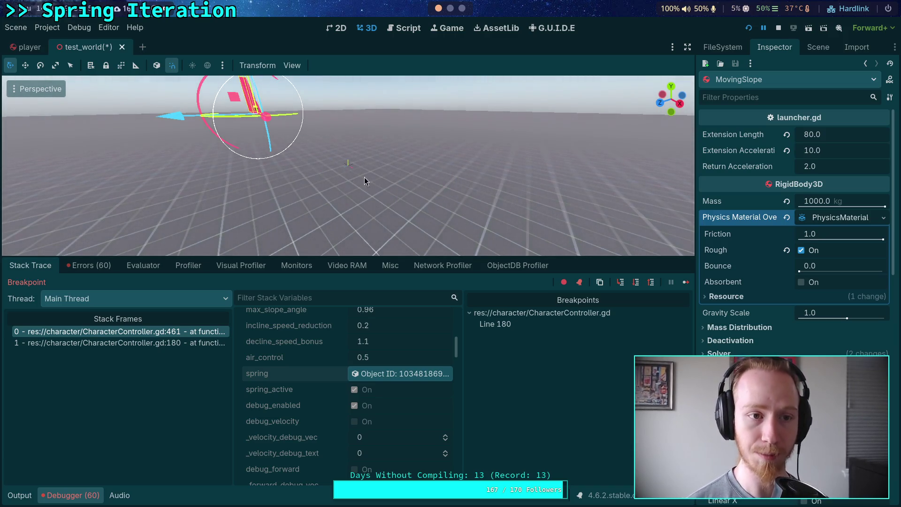
pyautogui.click(407, 29)
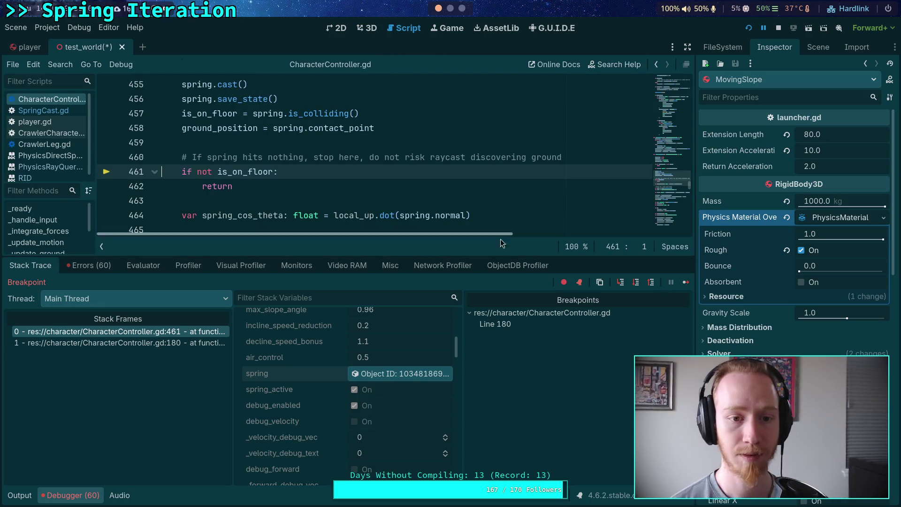
# Step through _update_ground's floor check and ray query setup to the ground raycast call
pyautogui.click(640, 283)
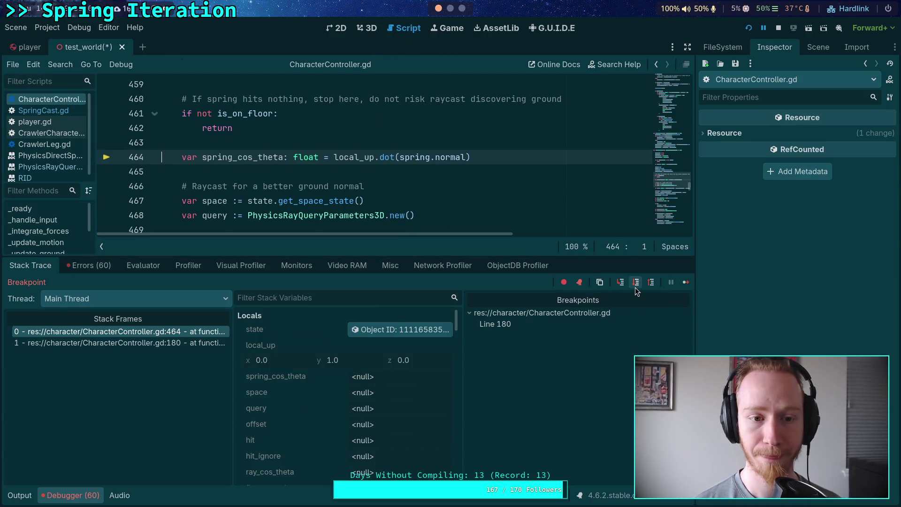
pyautogui.click(636, 282)
pyautogui.click(637, 283)
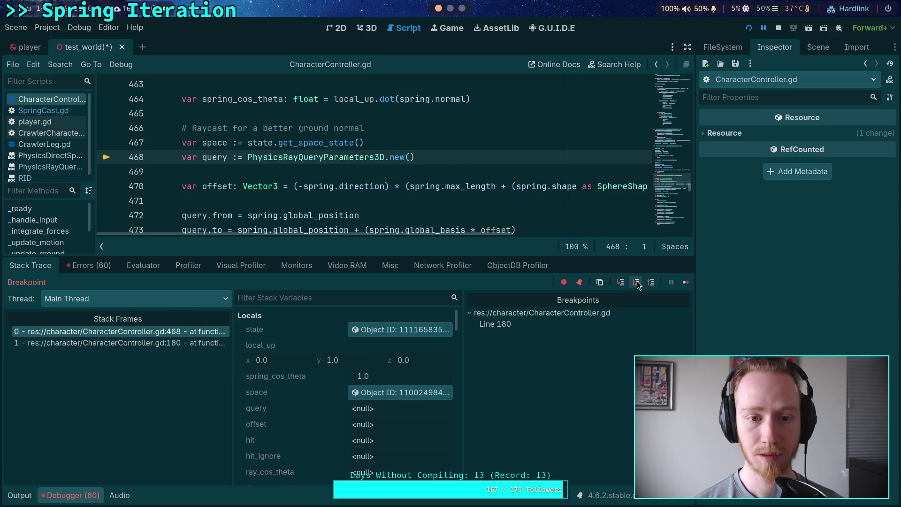
pyautogui.click(637, 283)
pyautogui.click(637, 283)
pyautogui.click(636, 283)
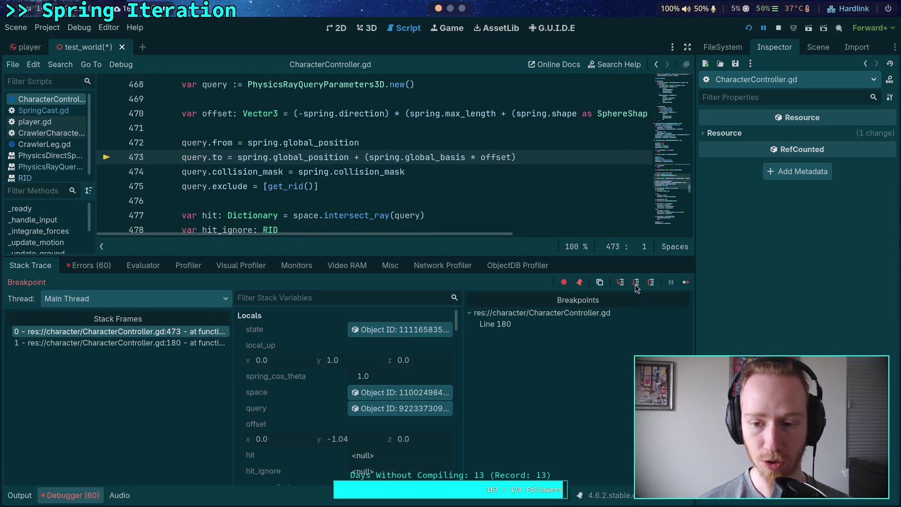
pyautogui.click(636, 283)
pyautogui.click(636, 283)
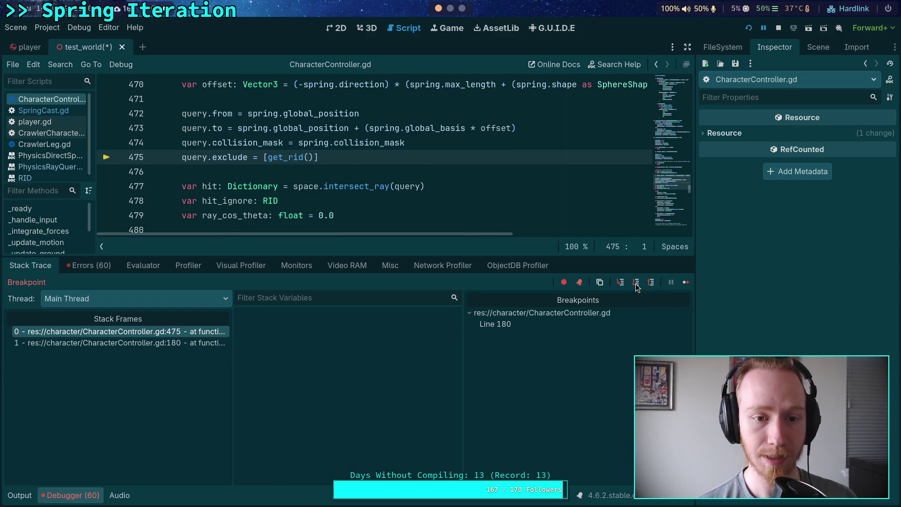
pyautogui.click(636, 283)
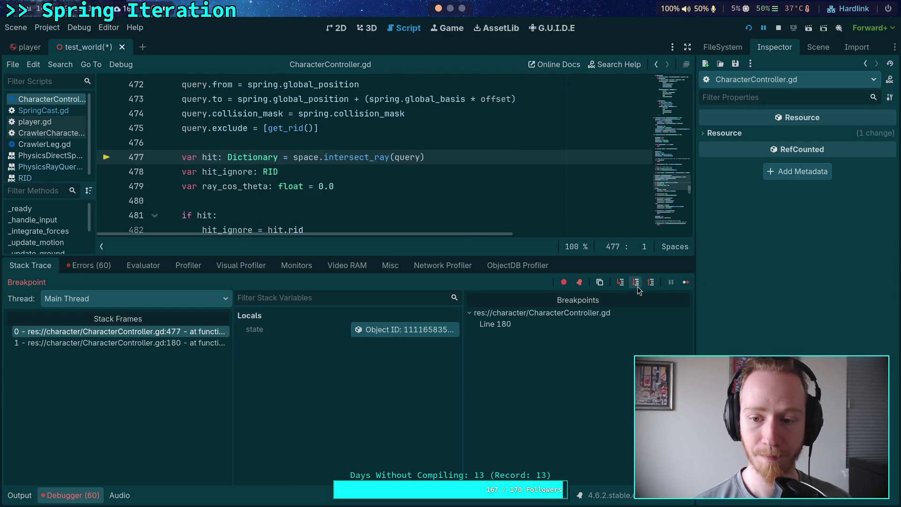
# Expand the raycast hit result and inspect the hit collider object to confirm it's the Floor
pyautogui.scroll(-2, 354, 375)
pyautogui.click(354, 390)
pyautogui.scroll(-3, 353, 397)
pyautogui.click(389, 393)
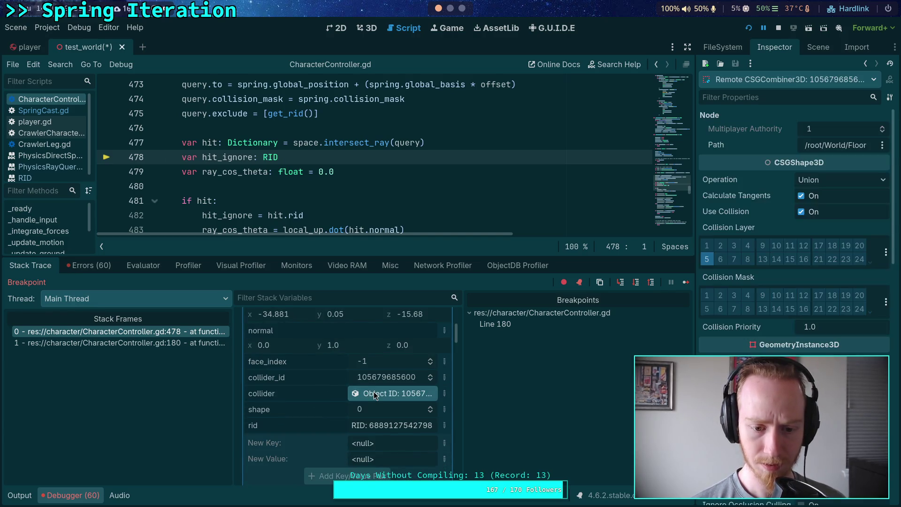
pyautogui.moveTo(744, 331)
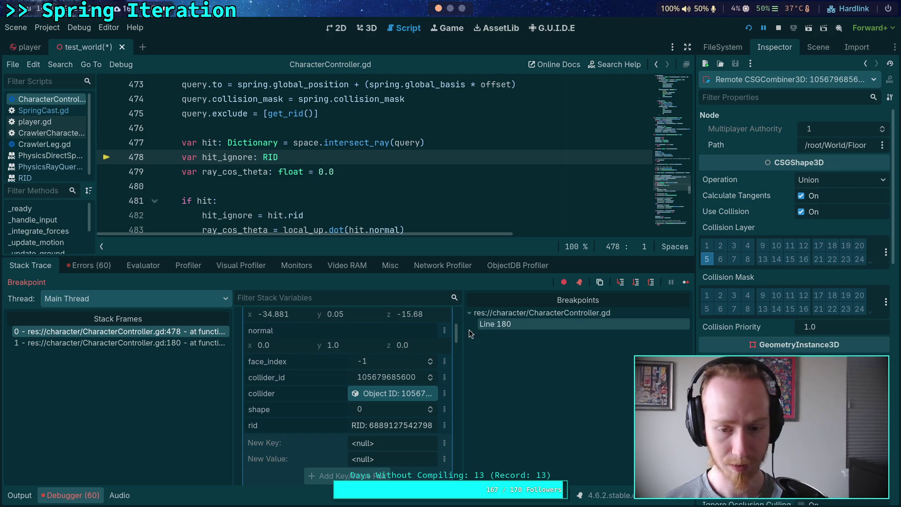
# Step past the raycast through the hit check, ray angle and floor declarations into the spring normal branch
pyautogui.click(636, 282)
pyautogui.click(637, 283)
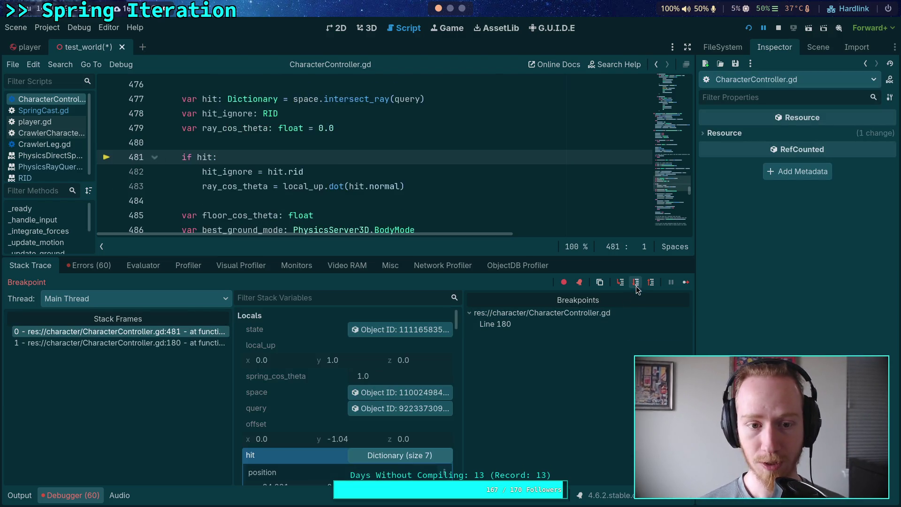
pyautogui.click(637, 283)
pyautogui.click(636, 283)
pyautogui.click(636, 283)
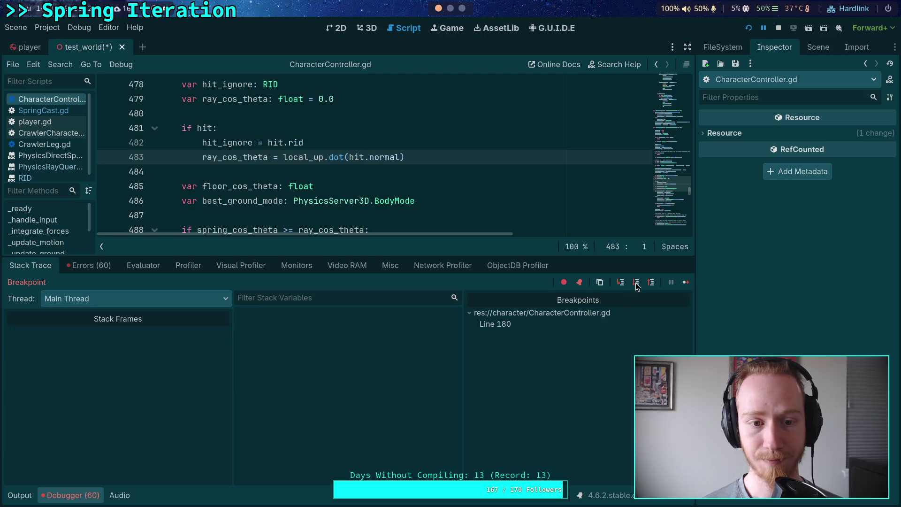
pyautogui.click(636, 283)
pyautogui.click(636, 283)
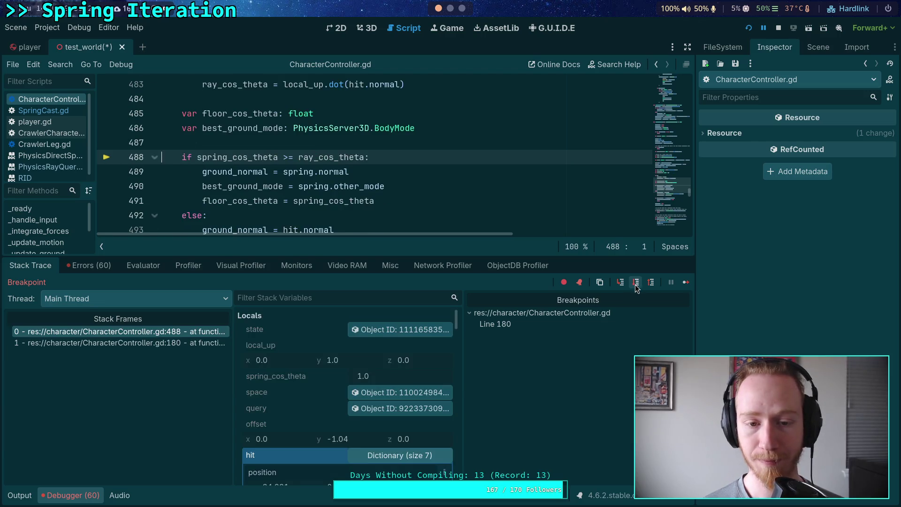
pyautogui.click(636, 283)
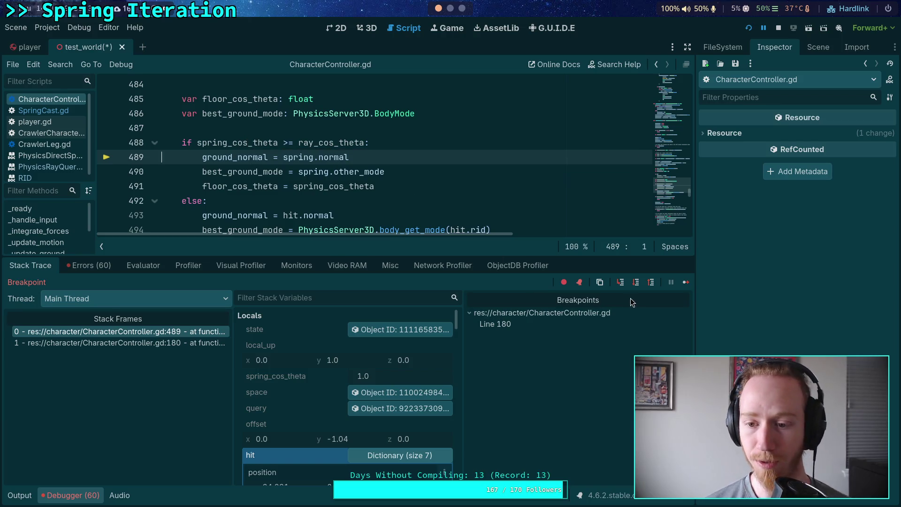
# Step through the ground normal choice and slope check back to the _calculate_ground_vectors call at line 183
pyautogui.click(637, 282)
pyautogui.click(636, 283)
pyautogui.click(636, 282)
pyautogui.click(635, 284)
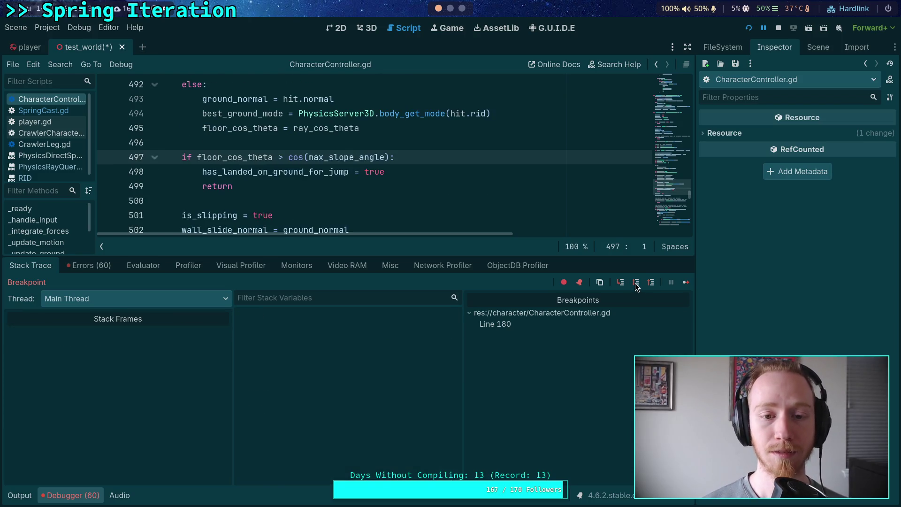
pyautogui.click(633, 287)
pyautogui.click(636, 283)
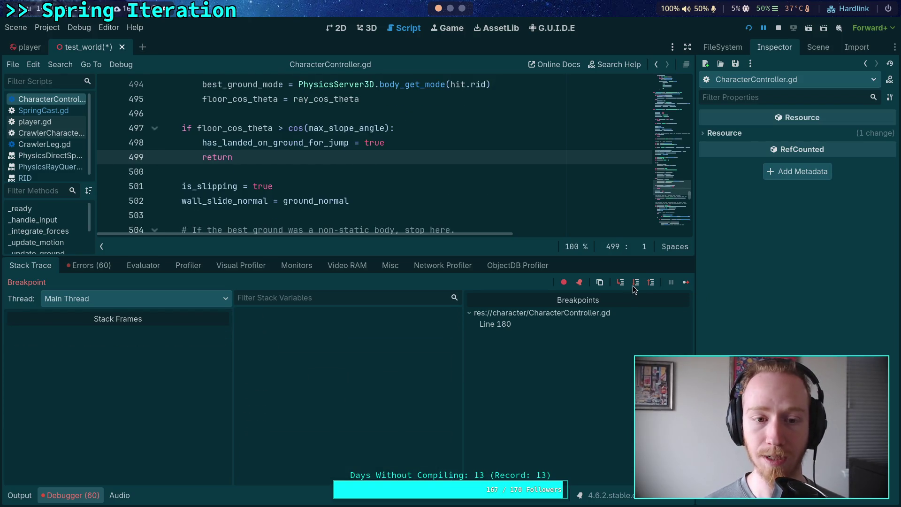
pyautogui.click(636, 282)
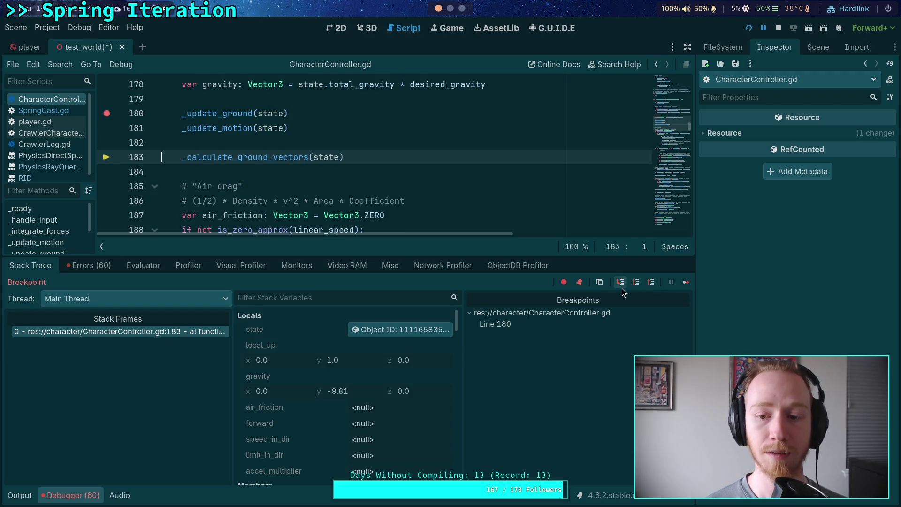
# Step into _calculate_ground_vectors past the ground resets and ground_rid assignment to line 577, hit_position (-34.881, 0.05, -15.68)
pyautogui.click(619, 287)
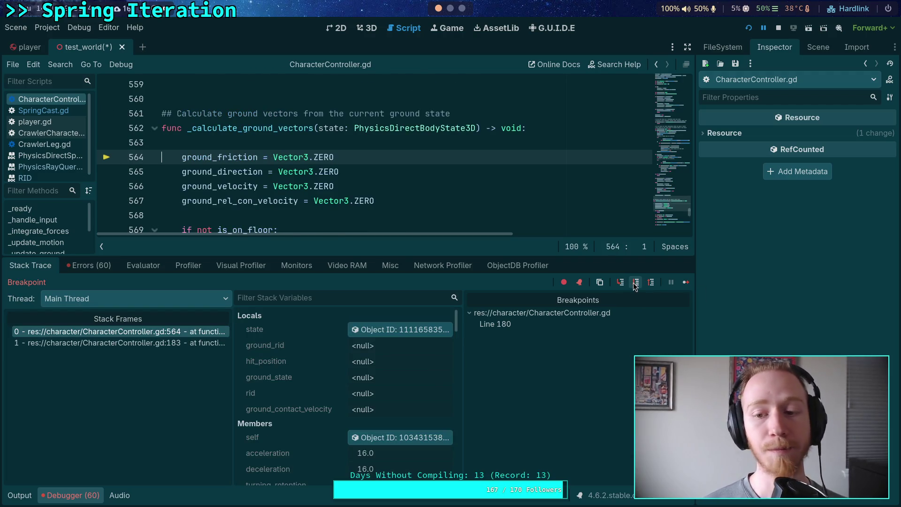
pyautogui.click(634, 284)
pyautogui.click(635, 284)
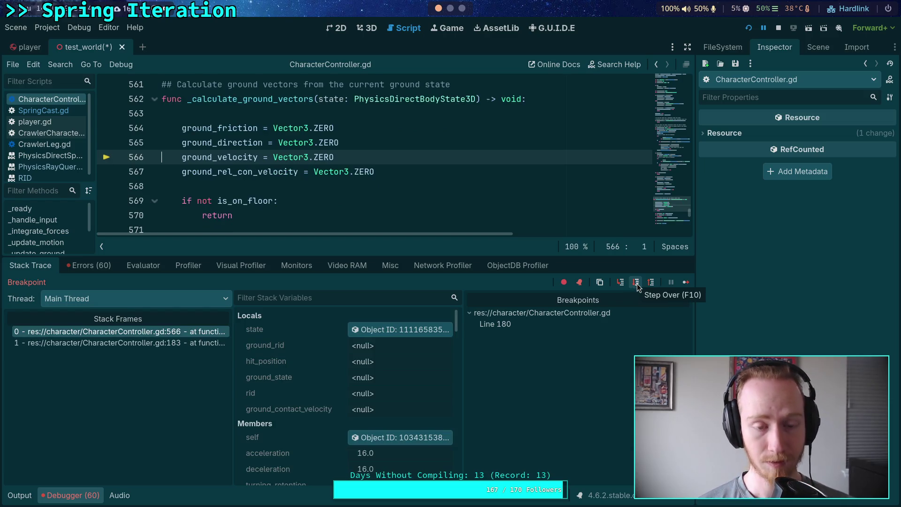
pyautogui.click(636, 283)
pyautogui.click(636, 283)
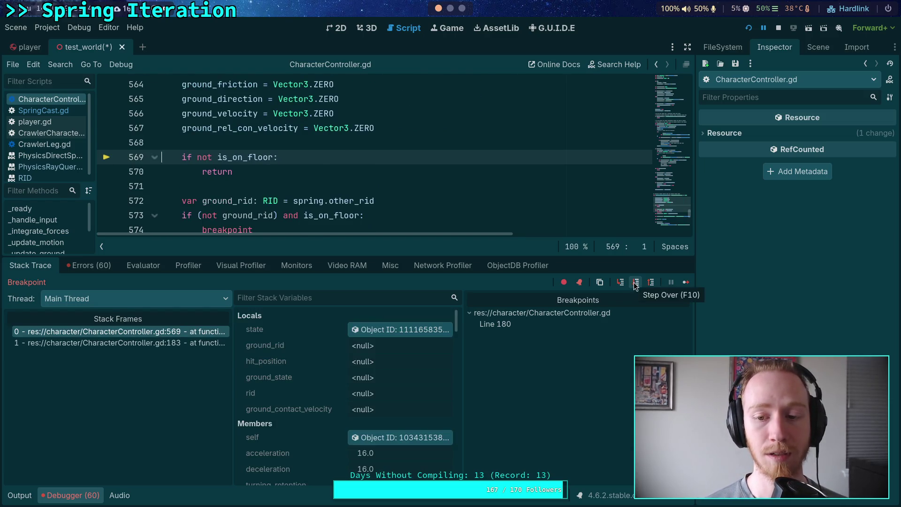
pyautogui.click(635, 283)
pyautogui.click(635, 284)
pyautogui.click(635, 284)
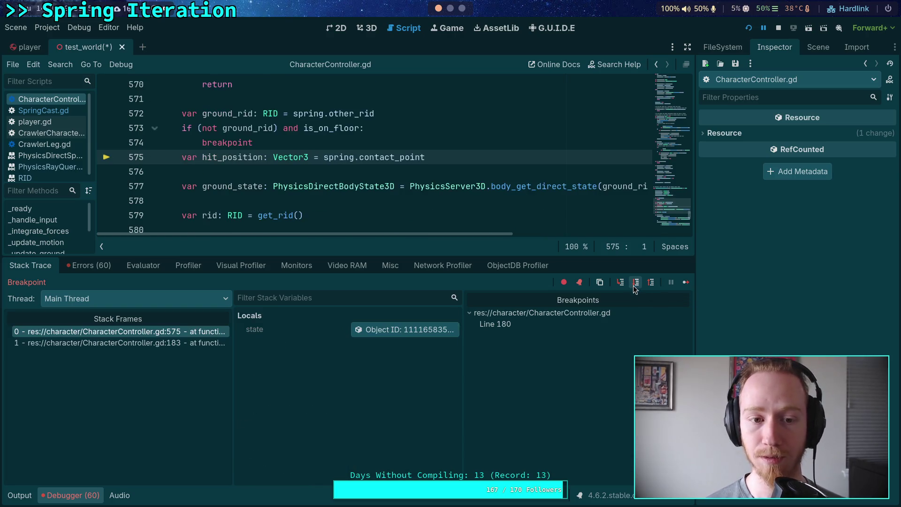
pyautogui.click(636, 284)
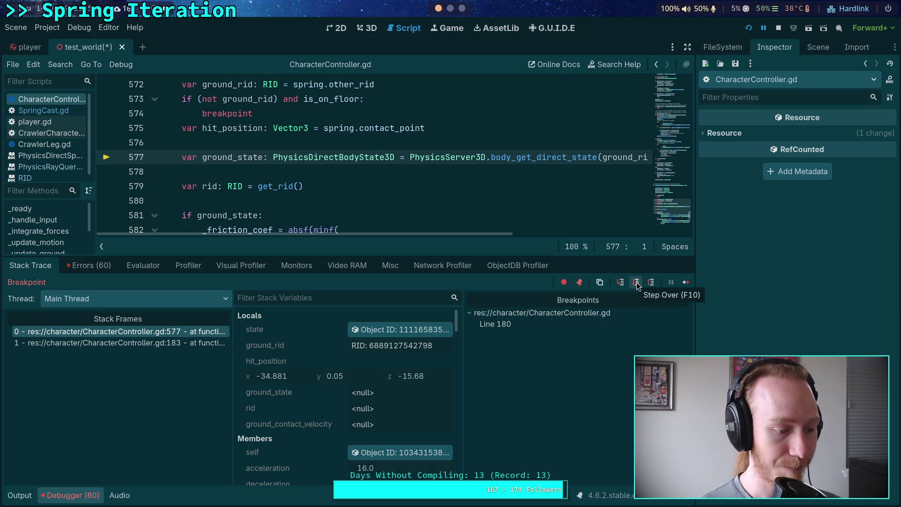
pyautogui.hotkey('alt', 'Tab')
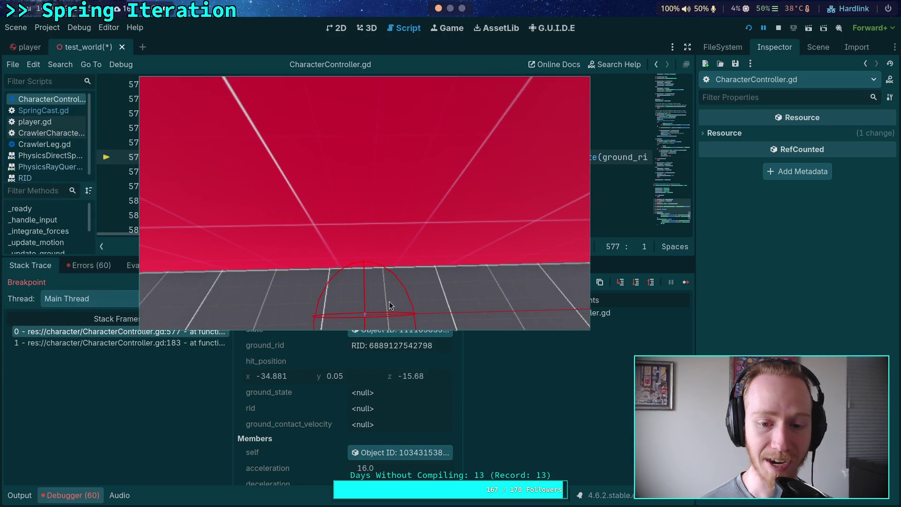
pyautogui.moveTo(579, 275); pyautogui.dragTo(489, 288)
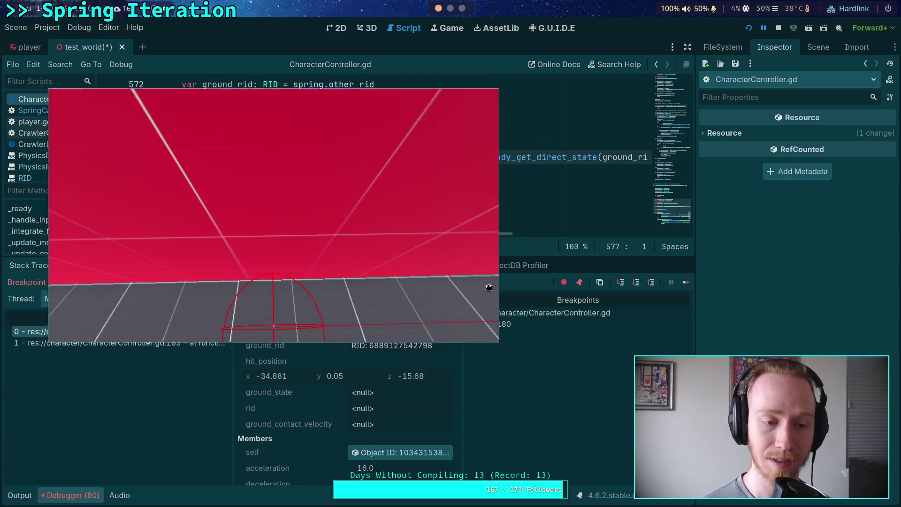
pyautogui.hotkey('alt', 'Tab')
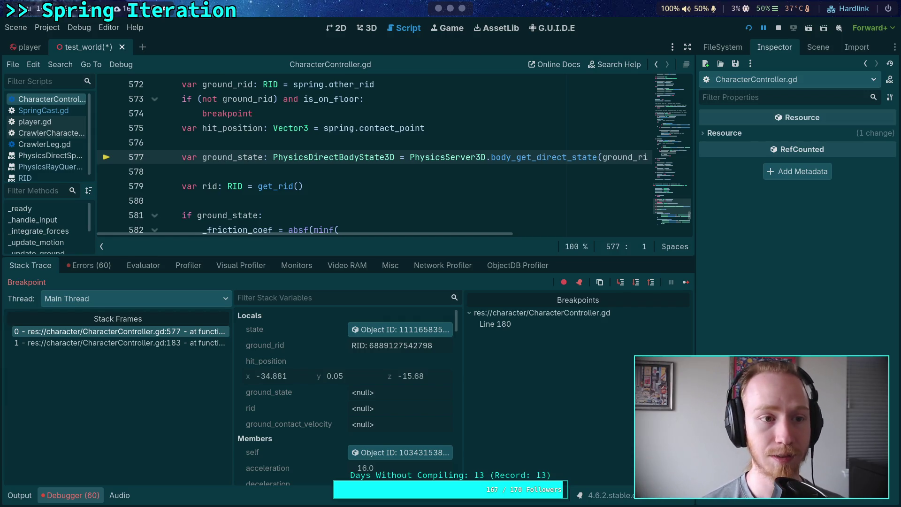
# Select BigRamp in the World scene tree and review its properties in the Inspector
pyautogui.click(818, 47)
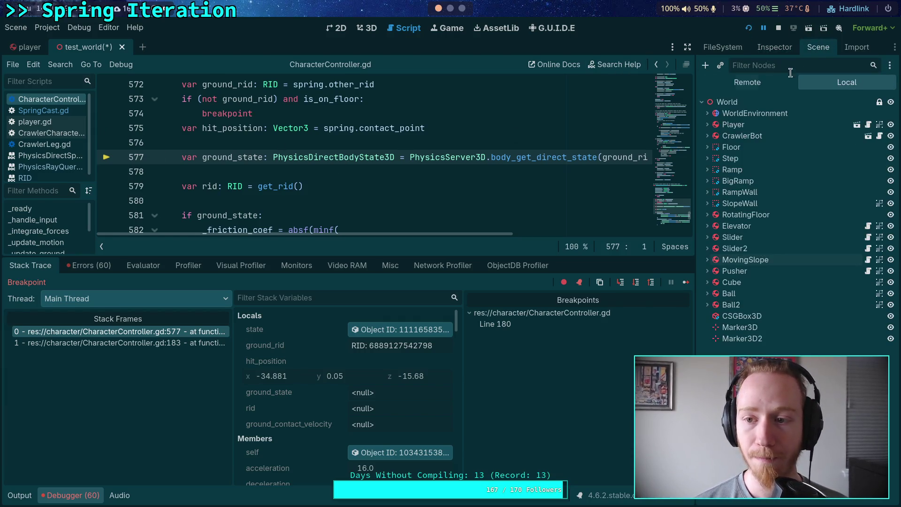
pyautogui.click(756, 182)
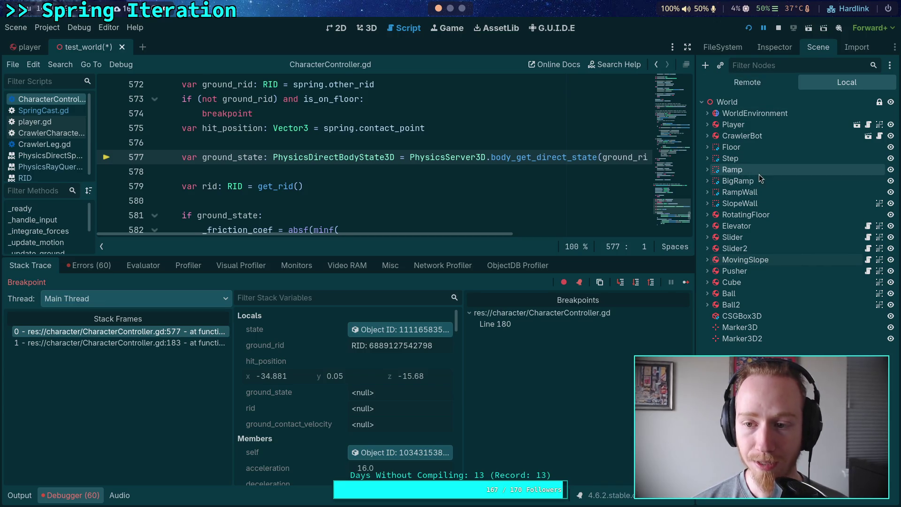
pyautogui.click(782, 52)
pyautogui.click(816, 50)
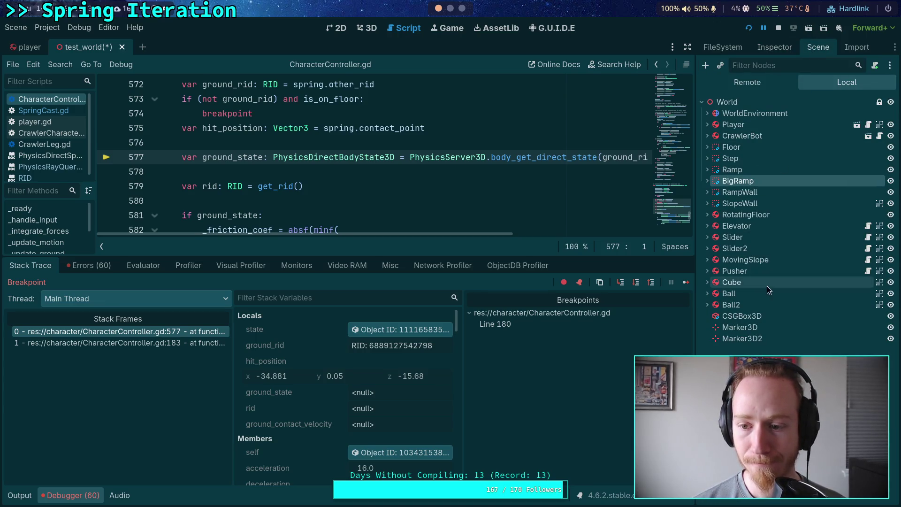
# Select MovingSlope and check its Physics Material Override Friction value of 1.0
pyautogui.click(774, 260)
pyautogui.click(774, 47)
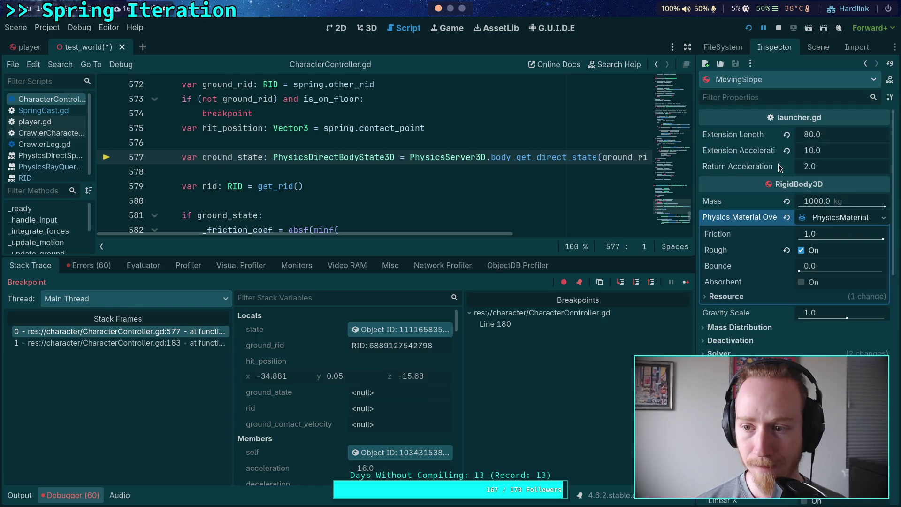
pyautogui.click(812, 237)
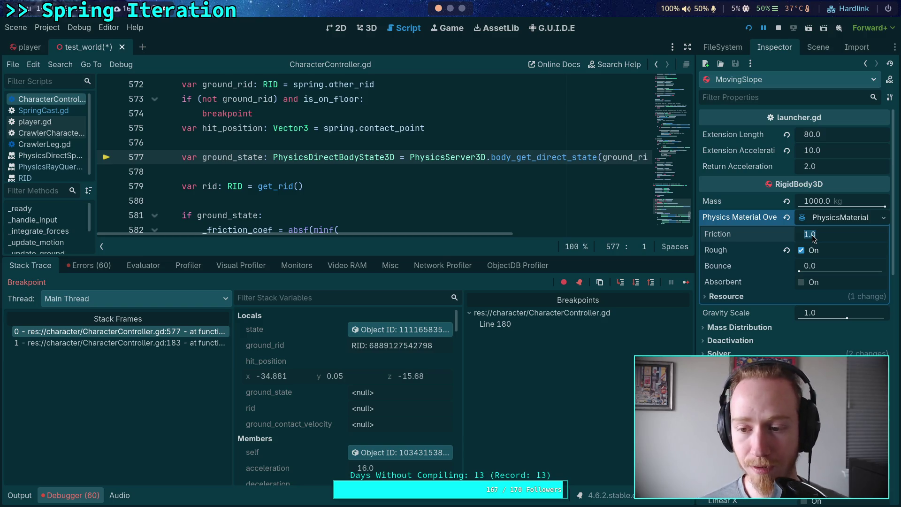
pyautogui.moveTo(722, 253)
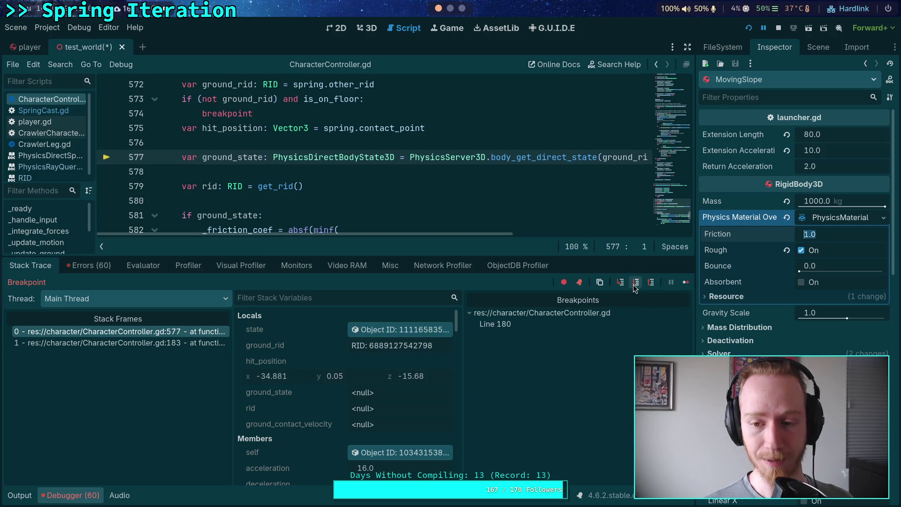
# Step through the ground_state and rid lines, the _friction_coef calculation and the restitution calculation
pyautogui.click(636, 282)
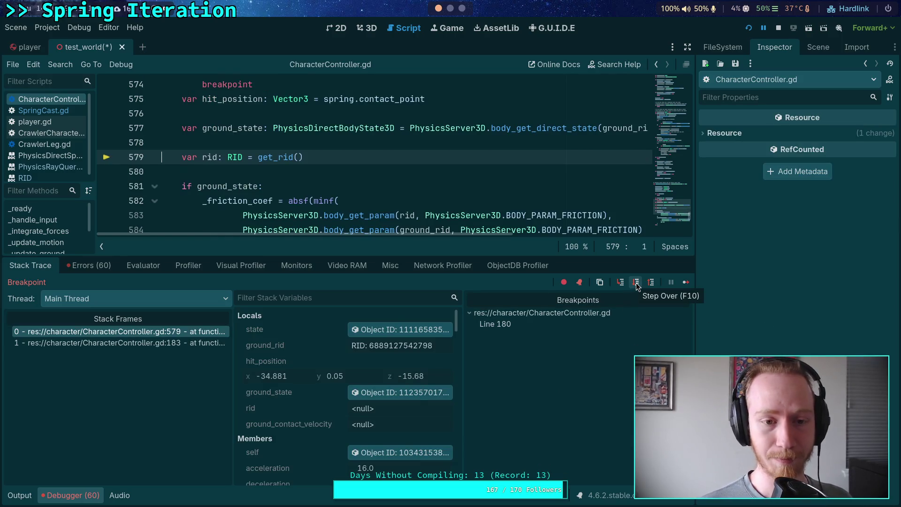
pyautogui.click(636, 284)
pyautogui.click(637, 284)
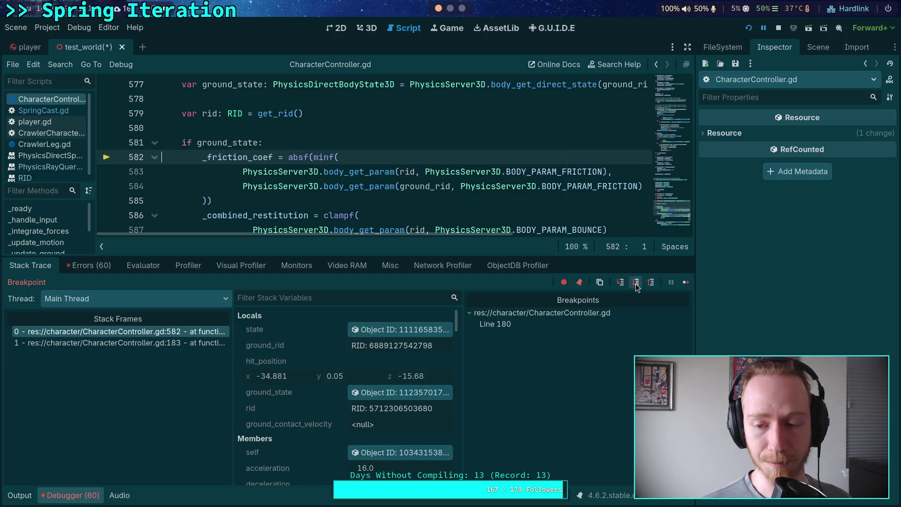
pyautogui.click(637, 284)
pyautogui.click(637, 284)
# Step through the contact velocity lines, glancing at the 3D view, to the ground_friction line 606
pyautogui.click(638, 284)
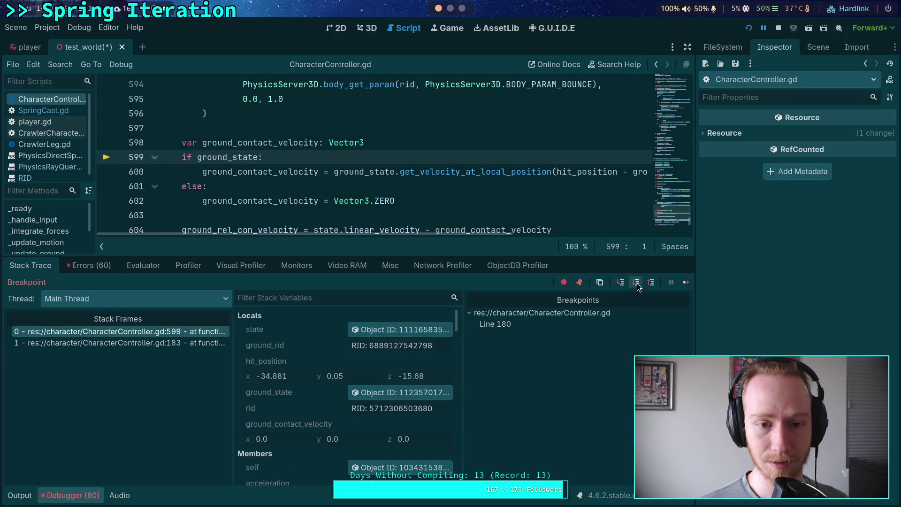
pyautogui.click(637, 284)
pyautogui.click(637, 284)
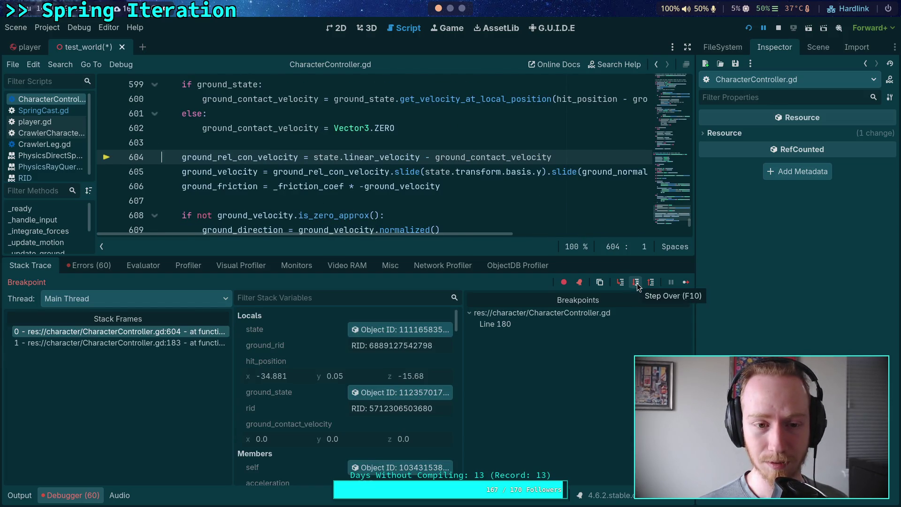
pyautogui.click(637, 283)
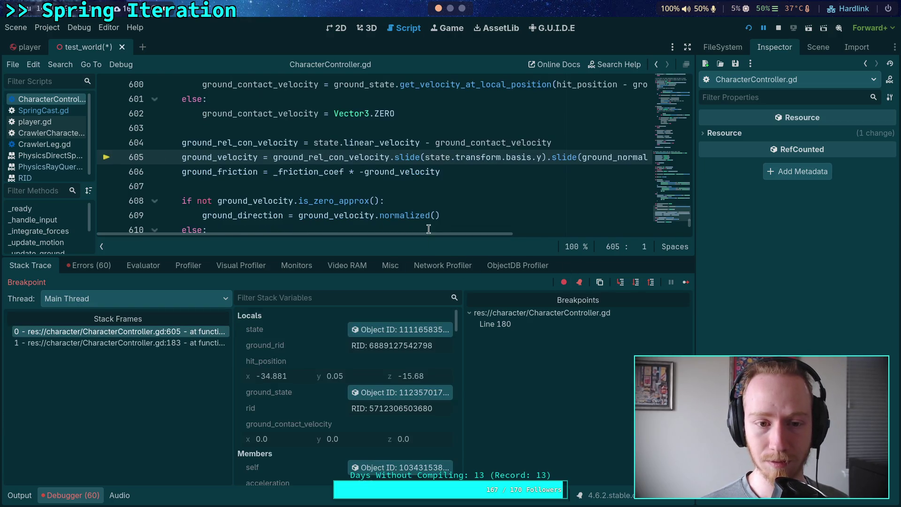
pyautogui.moveTo(256, 145)
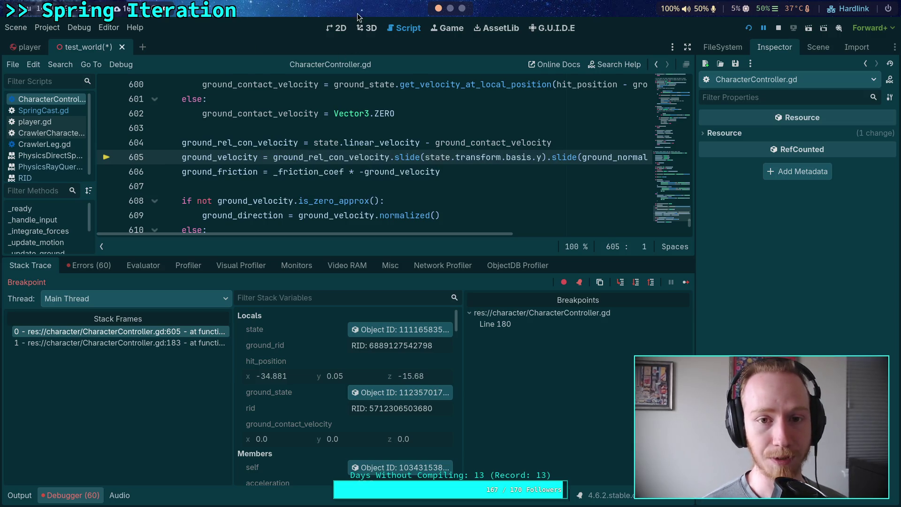
pyautogui.click(366, 28)
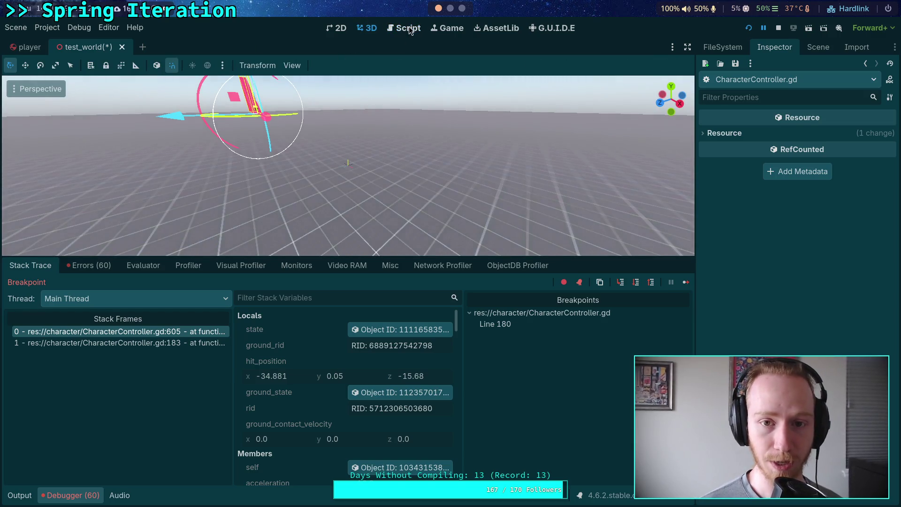
pyautogui.click(404, 28)
pyautogui.click(635, 282)
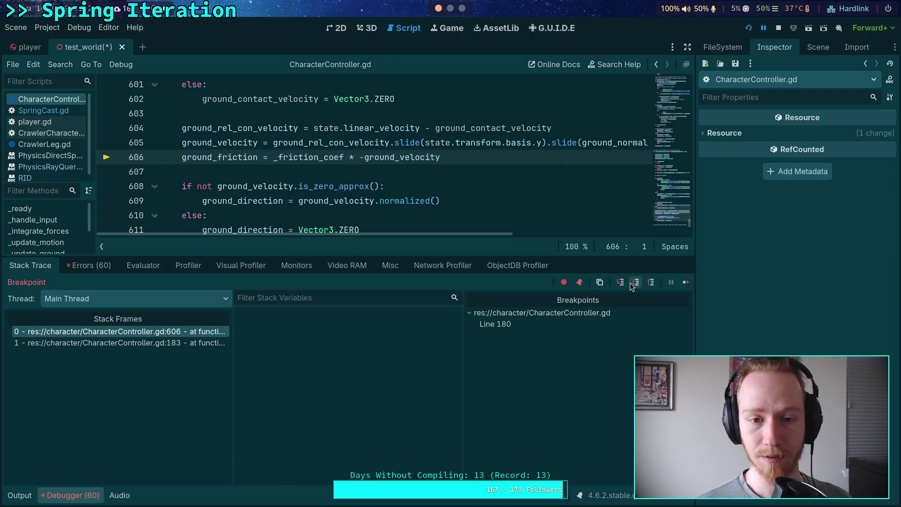
# Run to line 608 and read ground_friction (3.058, 0, -0.0) and _friction_coef 0.3
pyautogui.moveTo(207, 142)
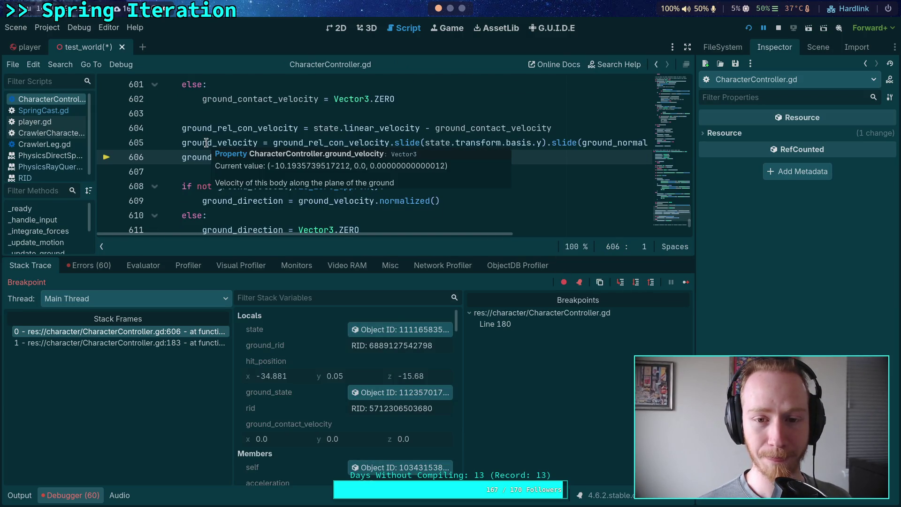
pyautogui.click(636, 282)
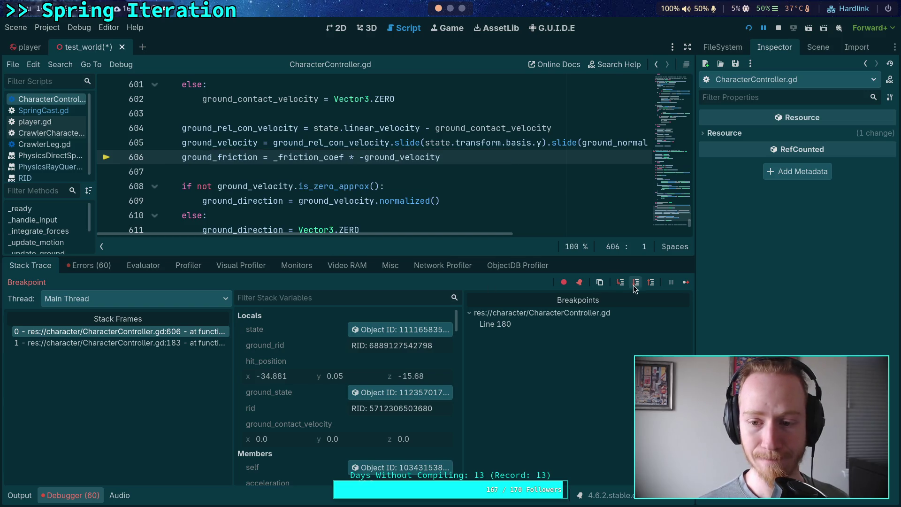
pyautogui.moveTo(229, 131)
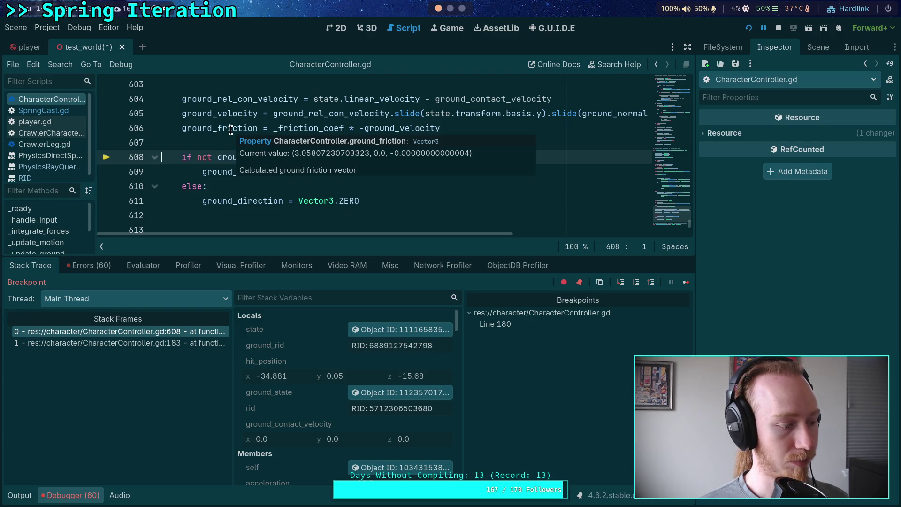
pyautogui.click(292, 127)
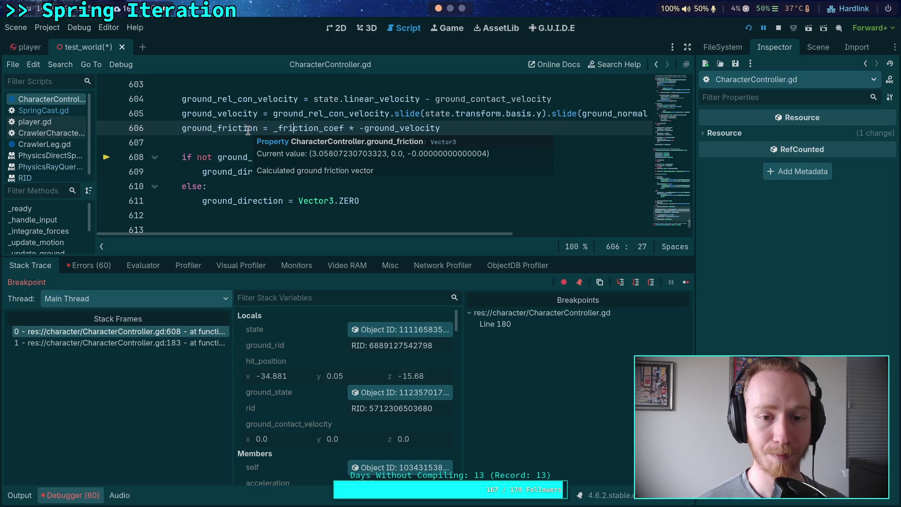
pyautogui.moveTo(297, 130)
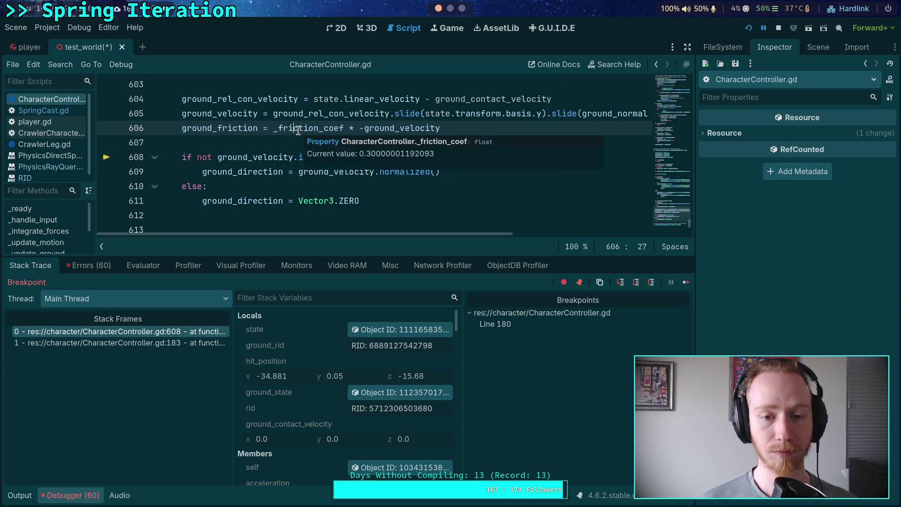